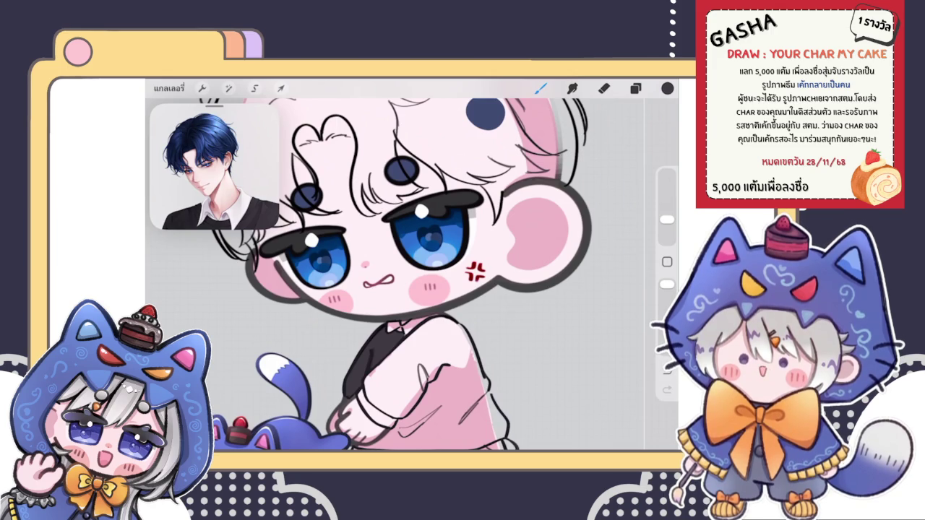
# - Draw dark lines along the sleeve's collar and cuff, then ColorDrop-fill the sleeve dark
pyautogui.click(635, 89)
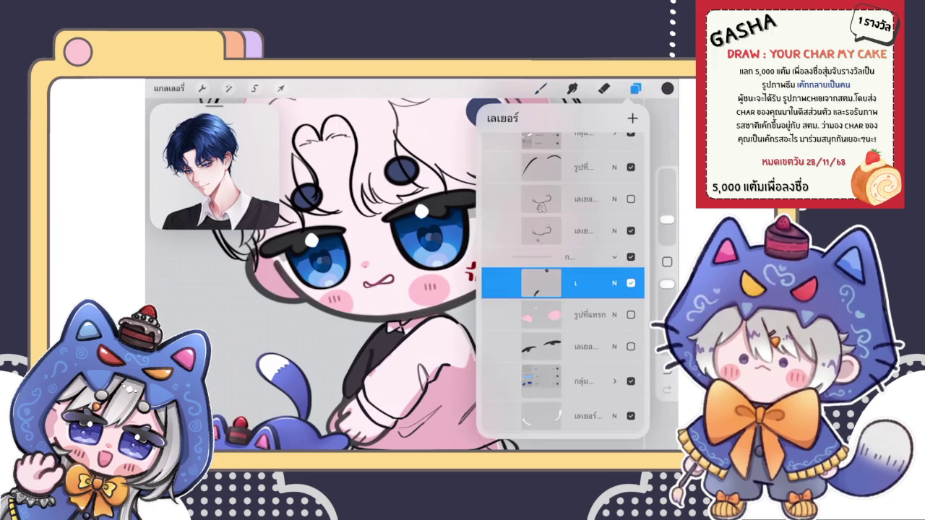
pyautogui.scroll(-3, 405, 275)
pyautogui.scroll(3, 412, 275)
pyautogui.scroll(2, 412, 275)
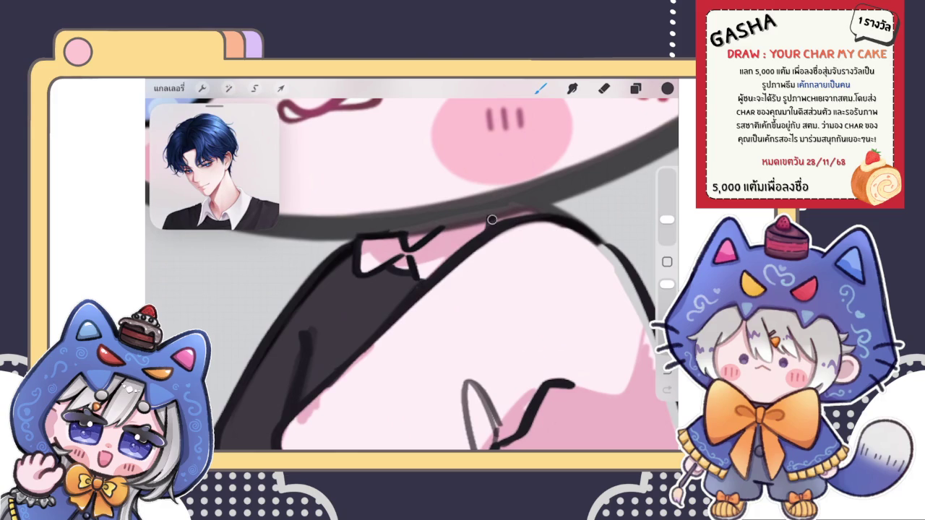
pyautogui.moveTo(490, 220); pyautogui.dragTo(534, 210)
pyautogui.press('e')
pyautogui.scroll(-5, 412, 264)
pyautogui.scroll(5, 412, 264)
pyautogui.press('b')
pyautogui.moveTo(372, 295)
pyautogui.mouseDown()
pyautogui.moveTo(376, 319)
pyautogui.moveTo(449, 370)
pyautogui.moveTo(577, 224)
pyautogui.moveTo(591, 158)
pyautogui.moveTo(568, 131)
pyautogui.moveTo(539, 120)
pyautogui.moveTo(577, 127)
pyautogui.mouseUp()
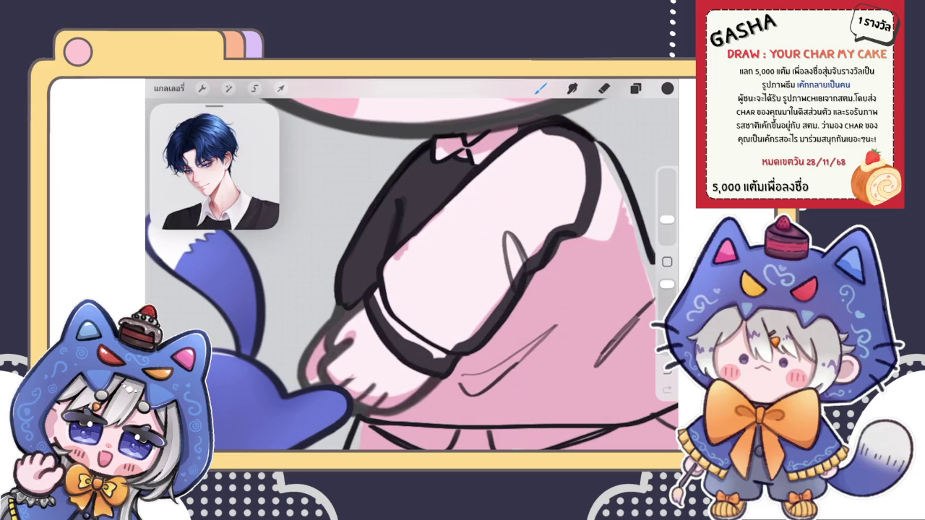
pyautogui.moveTo(667, 88)
pyautogui.mouseDown()
pyautogui.moveTo(477, 274)
pyautogui.moveTo(404, 275)
pyautogui.mouseUp()
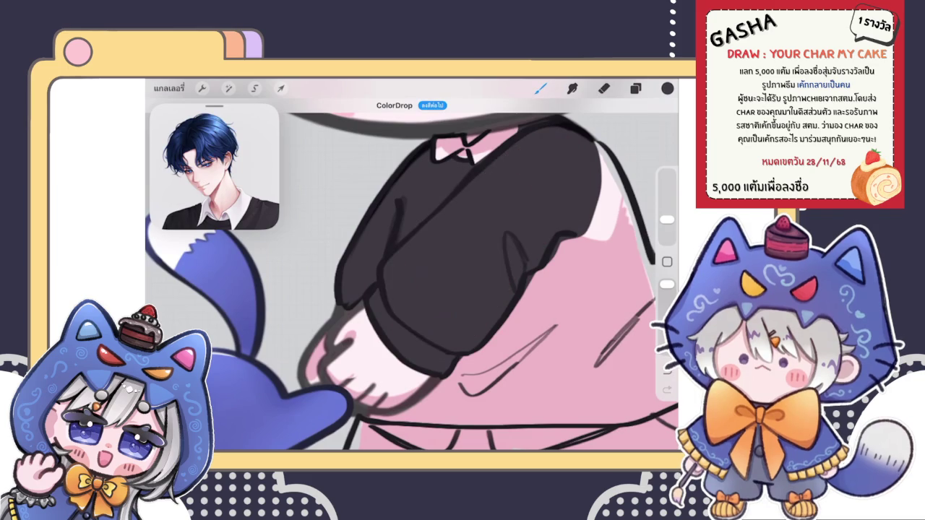
# - Outline the bottom of the sleeve cuff and draw a thick sweater hem over the trousers
pyautogui.scroll(-3, 412, 274)
pyautogui.scroll(3, 412, 275)
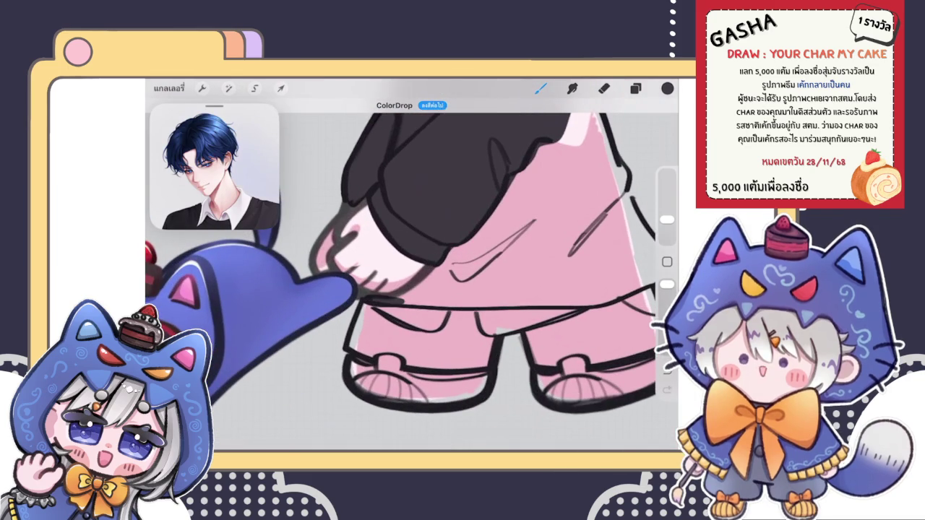
pyautogui.moveTo(366, 302)
pyautogui.mouseDown()
pyautogui.moveTo(458, 247)
pyautogui.moveTo(568, 133)
pyautogui.mouseUp()
pyautogui.scroll(1, 374, 252)
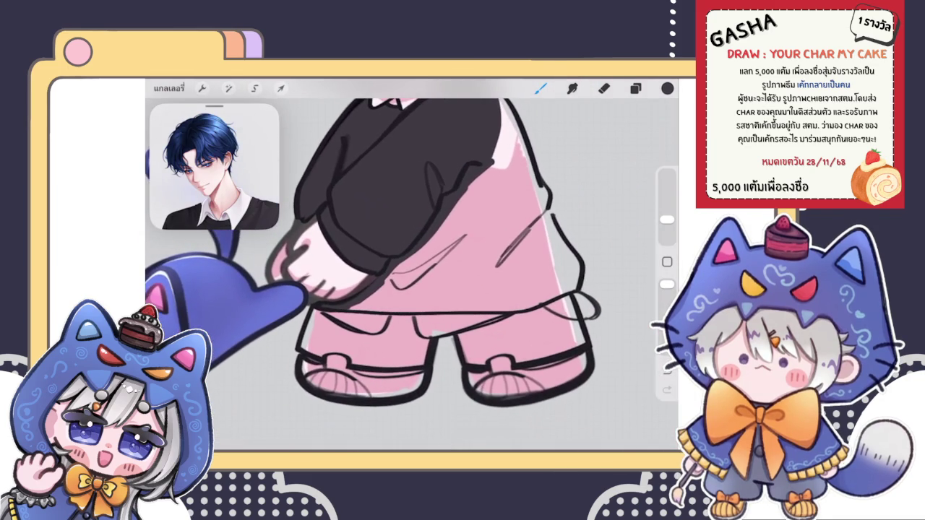
pyautogui.moveTo(349, 307); pyautogui.dragTo(452, 303)
pyautogui.moveTo(373, 309)
pyautogui.mouseDown()
pyautogui.moveTo(545, 300)
pyautogui.moveTo(572, 287)
pyautogui.moveTo(580, 264)
pyautogui.moveTo(554, 229)
pyautogui.mouseUp()
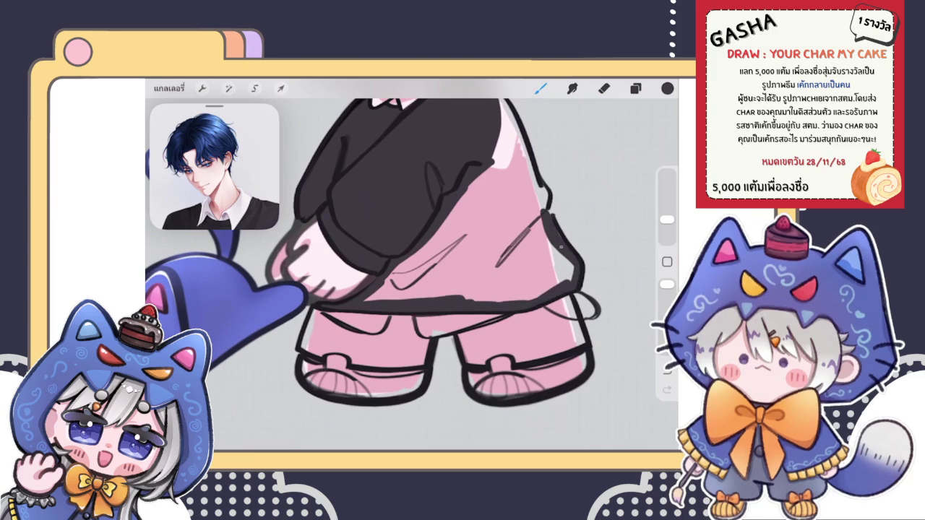
# - Outline the sweater's right edge and ColorDrop-fill the sweater dark
pyautogui.scroll(-3, 383, 261)
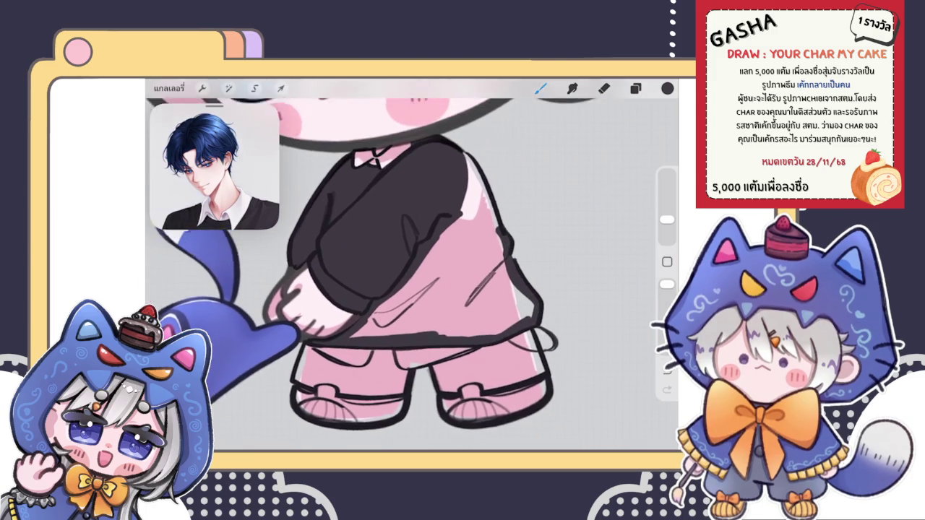
pyautogui.moveTo(454, 168); pyautogui.dragTo(487, 244)
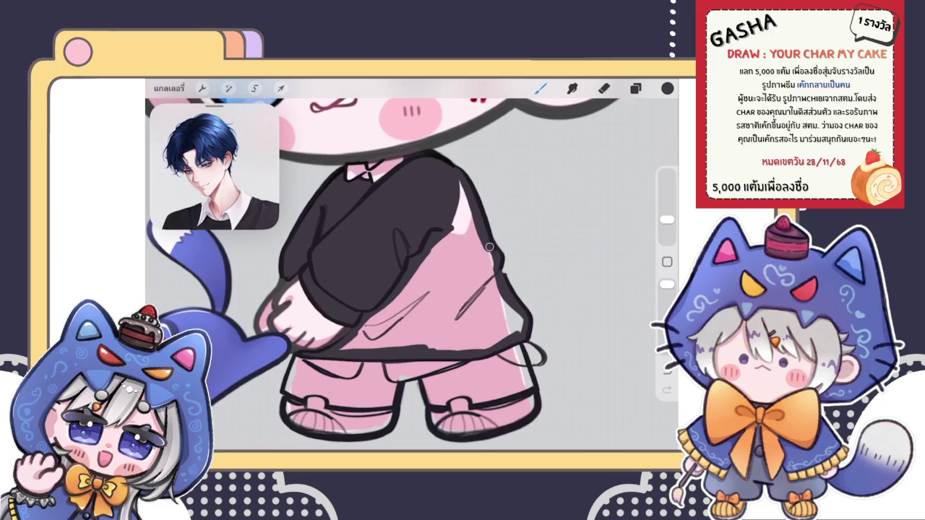
pyautogui.moveTo(667, 88); pyautogui.dragTo(391, 231)
pyautogui.scroll(-5, 390, 261)
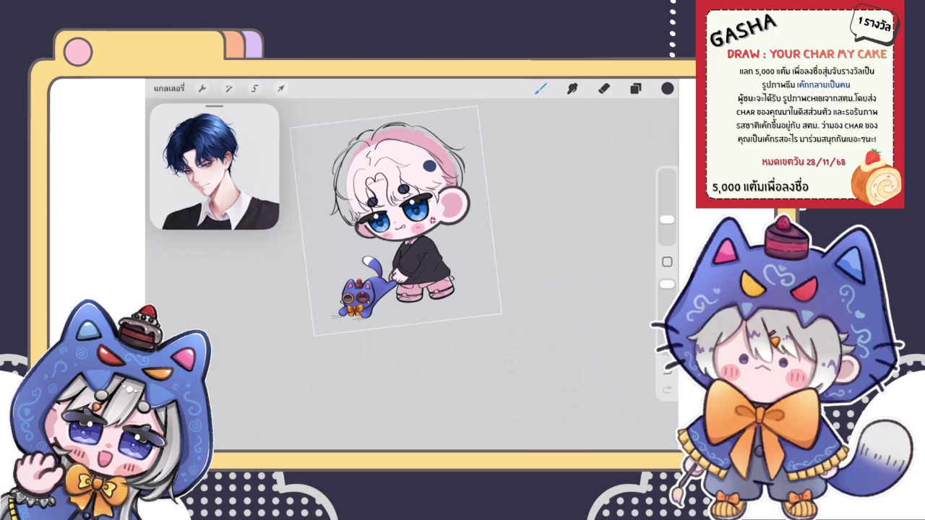
# - Outline the hem and edge of the trouser legs in dark
pyautogui.scroll(5, 396, 210)
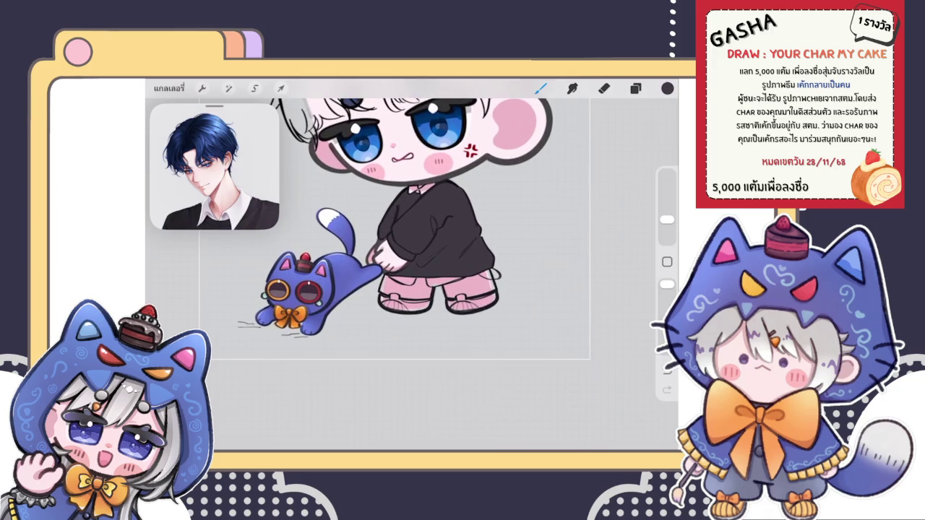
pyautogui.scroll(3, 390, 275)
pyautogui.scroll(3, 391, 275)
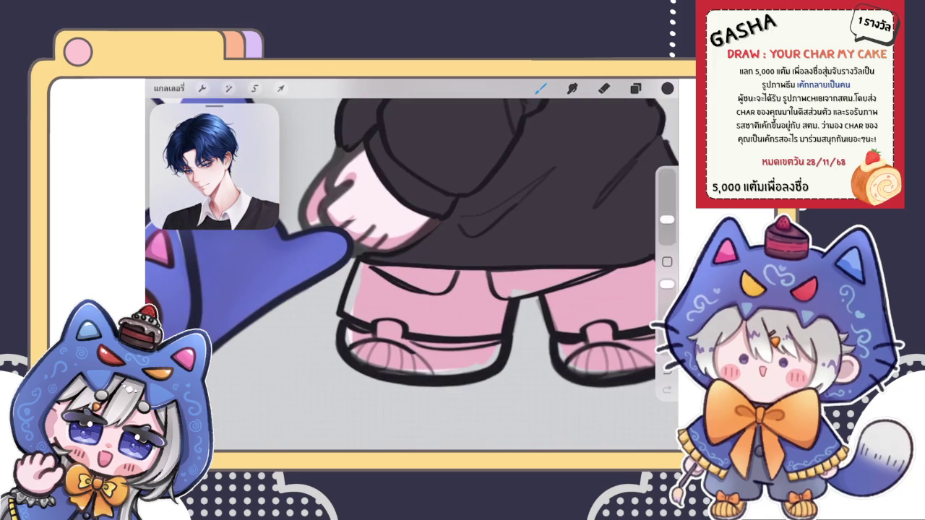
pyautogui.moveTo(354, 315)
pyautogui.mouseDown()
pyautogui.moveTo(410, 319)
pyautogui.moveTo(405, 340)
pyautogui.moveTo(500, 331)
pyautogui.moveTo(509, 300)
pyautogui.moveTo(488, 299)
pyautogui.mouseUp()
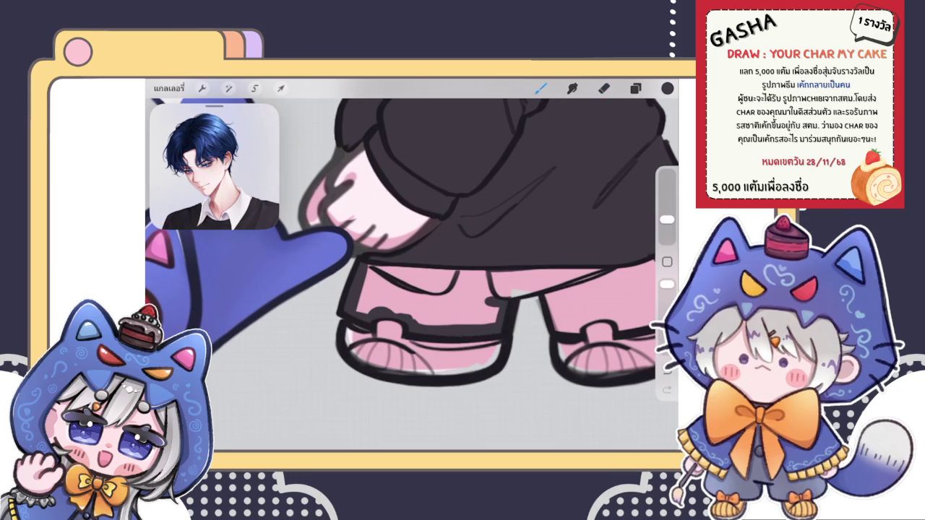
pyautogui.scroll(3, 412, 274)
pyautogui.moveTo(325, 268)
pyautogui.mouseDown()
pyautogui.moveTo(390, 309)
pyautogui.moveTo(433, 310)
pyautogui.moveTo(463, 272)
pyautogui.moveTo(495, 312)
pyautogui.mouseUp()
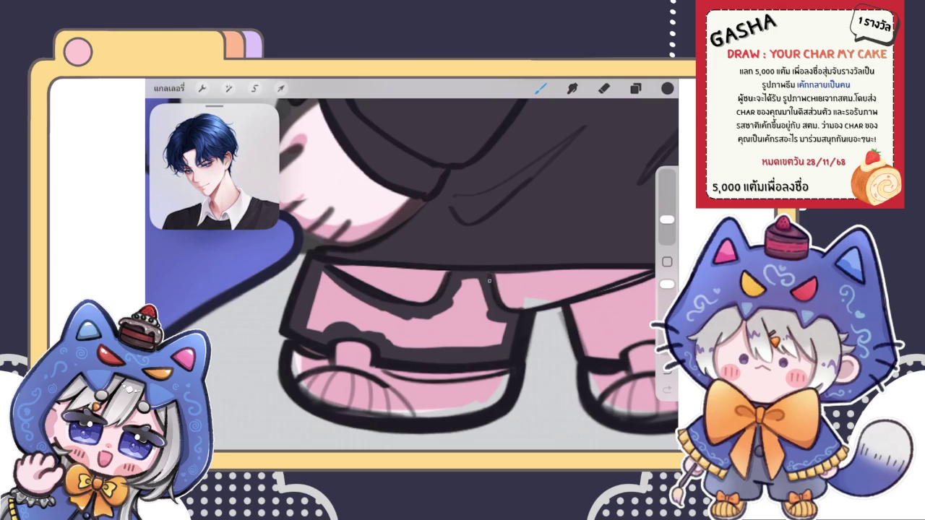
# - ColorDrop-fill the left and right trouser legs dark
pyautogui.moveTo(667, 88)
pyautogui.mouseDown()
pyautogui.moveTo(401, 308)
pyautogui.moveTo(561, 250)
pyautogui.moveTo(578, 316)
pyautogui.moveTo(474, 345)
pyautogui.moveTo(396, 312)
pyautogui.mouseUp()
pyautogui.scroll(-3, 412, 275)
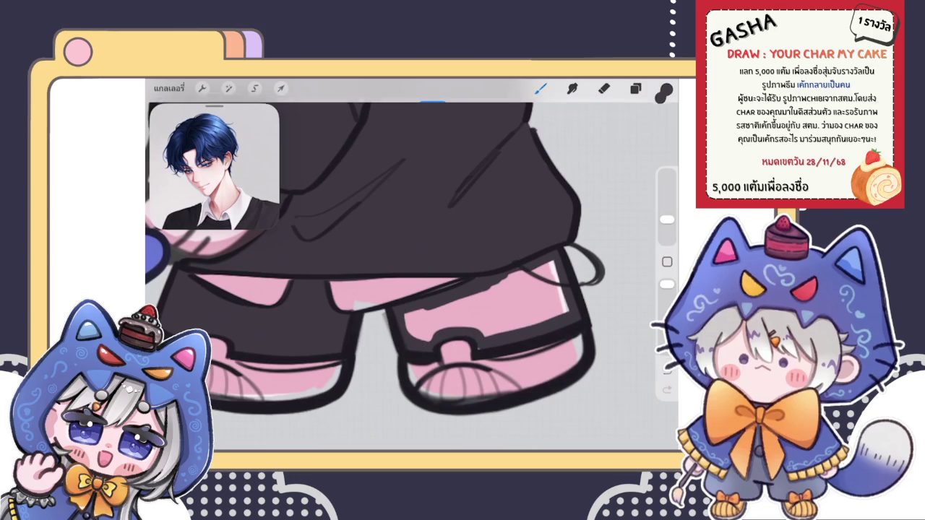
pyautogui.moveTo(668, 88); pyautogui.dragTo(510, 295)
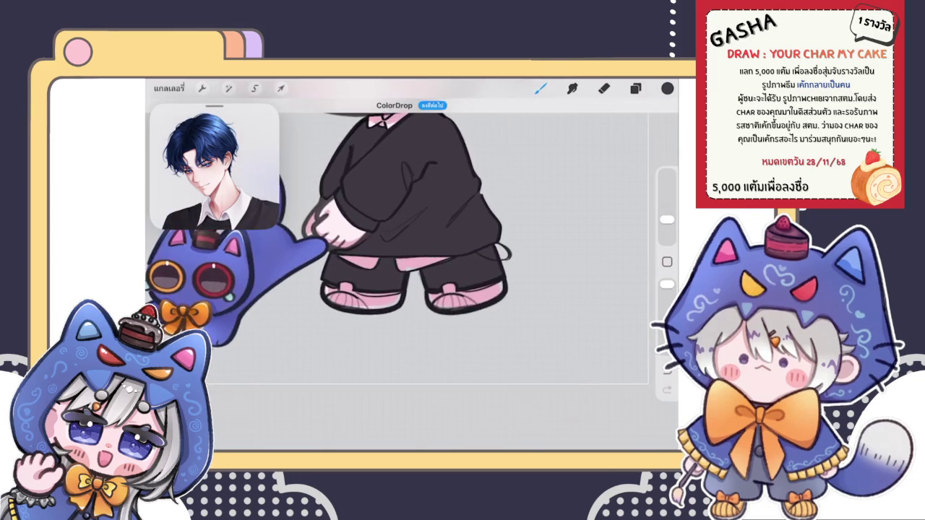
# - Choose white and paint over the pink strip under the sweater
pyautogui.click(667, 88)
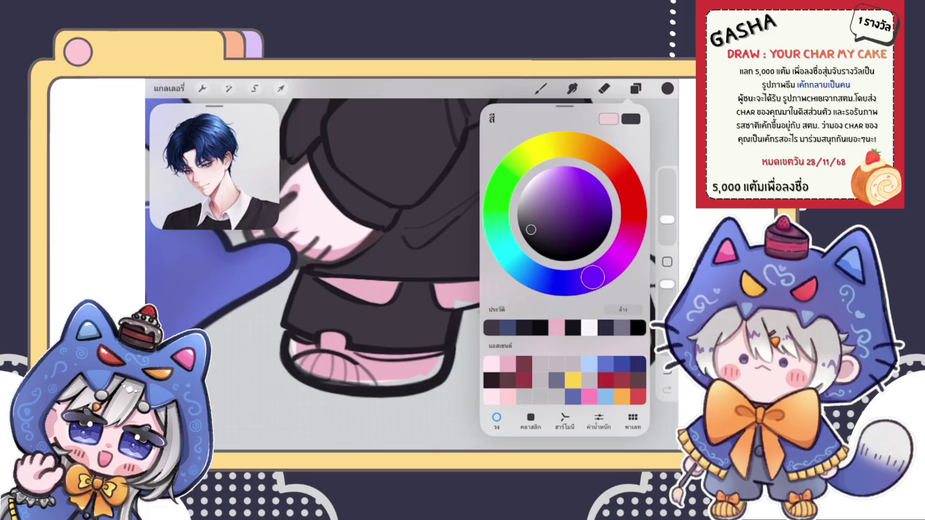
pyautogui.click(636, 87)
pyautogui.click(541, 87)
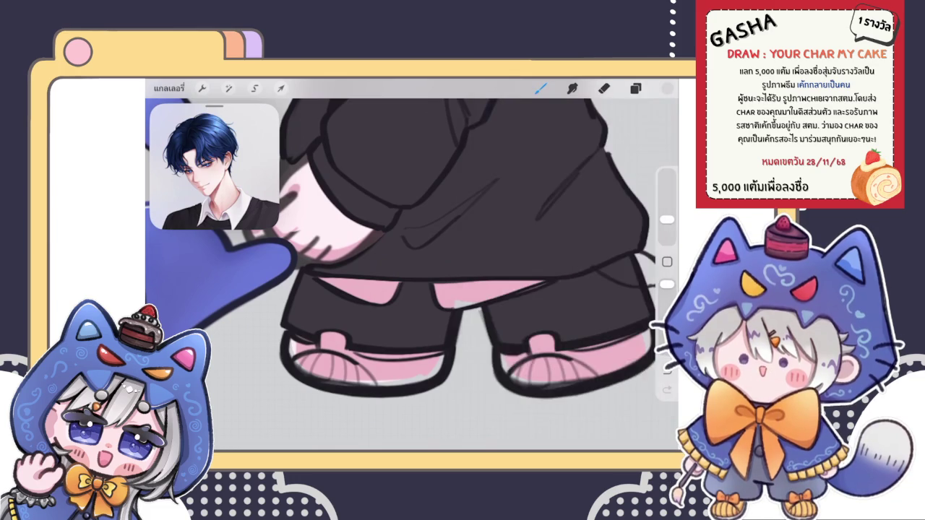
pyautogui.scroll(5, 336, 292)
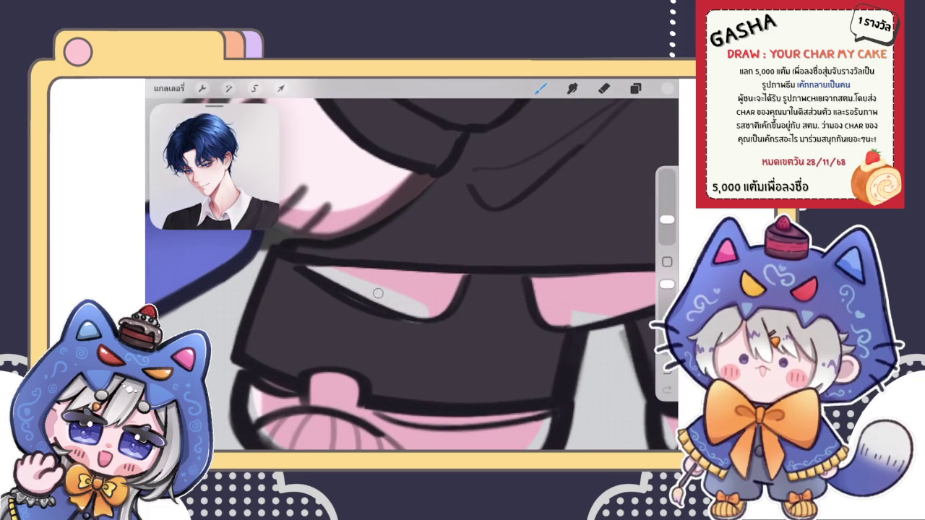
pyautogui.click(667, 88)
pyautogui.click(527, 186)
pyautogui.click(376, 282)
pyautogui.moveTo(381, 274)
pyautogui.mouseDown()
pyautogui.moveTo(315, 268)
pyautogui.moveTo(416, 307)
pyautogui.mouseUp()
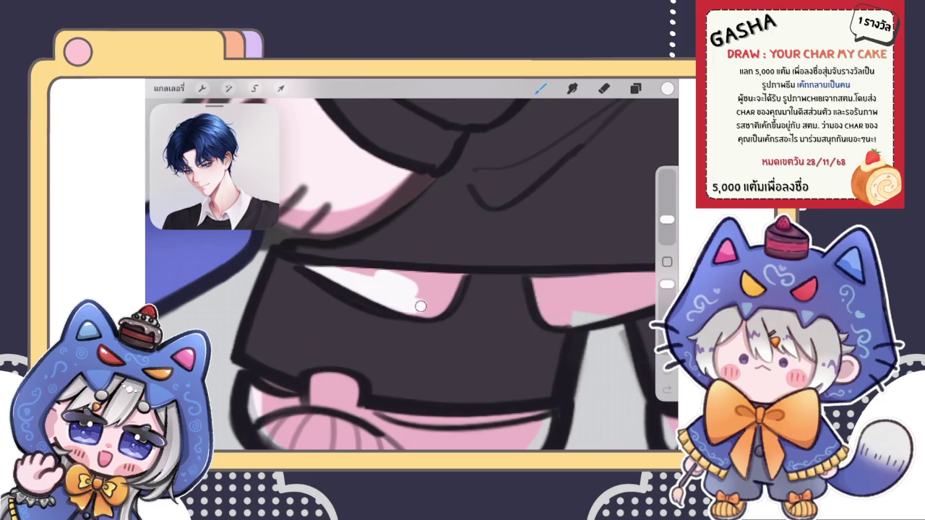
pyautogui.moveTo(459, 281)
pyautogui.mouseDown()
pyautogui.moveTo(338, 267)
pyautogui.moveTo(425, 302)
pyautogui.mouseUp()
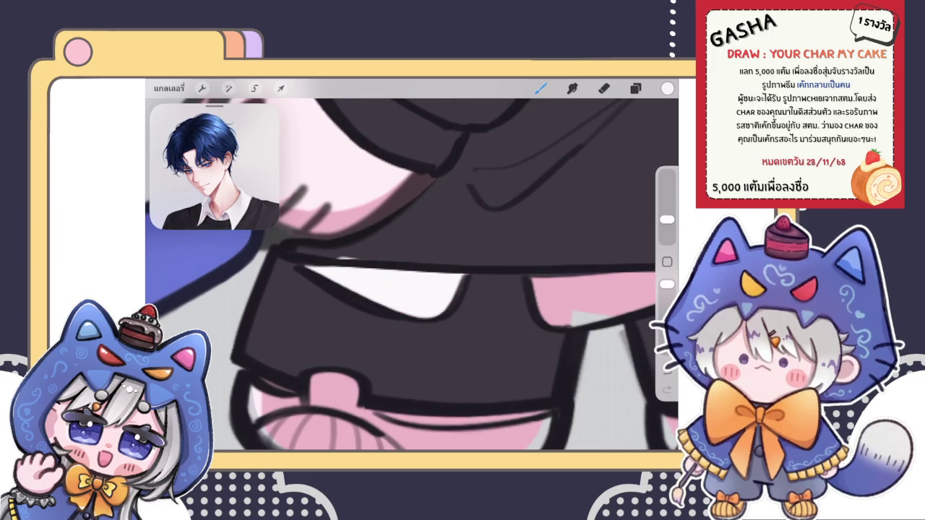
# - Undo an accidental erase, eyedrop white and whiten the strip's remaining pink edge
pyautogui.click(605, 88)
pyautogui.moveTo(378, 219)
pyautogui.mouseDown()
pyautogui.moveTo(363, 221)
pyautogui.moveTo(351, 243)
pyautogui.mouseUp()
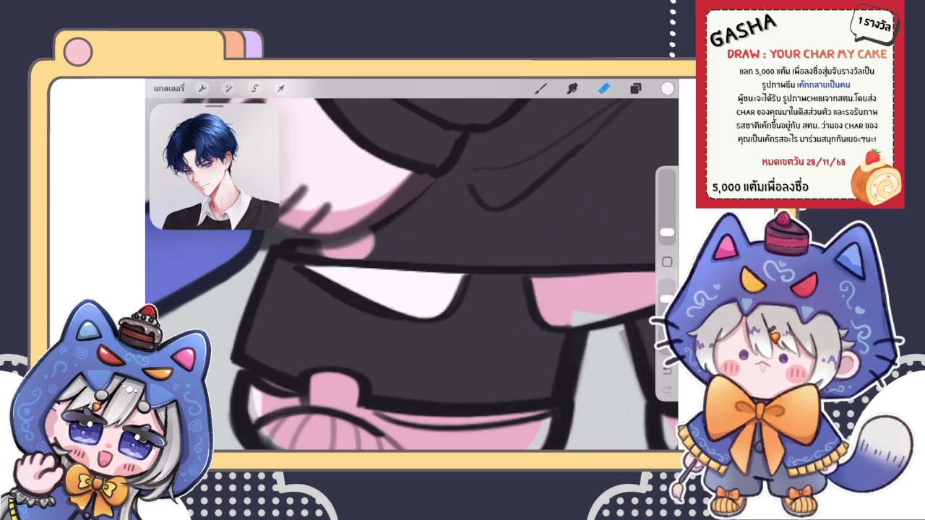
pyautogui.hotkey('ctrl', 'z')
pyautogui.click(540, 87)
pyautogui.click(347, 243)
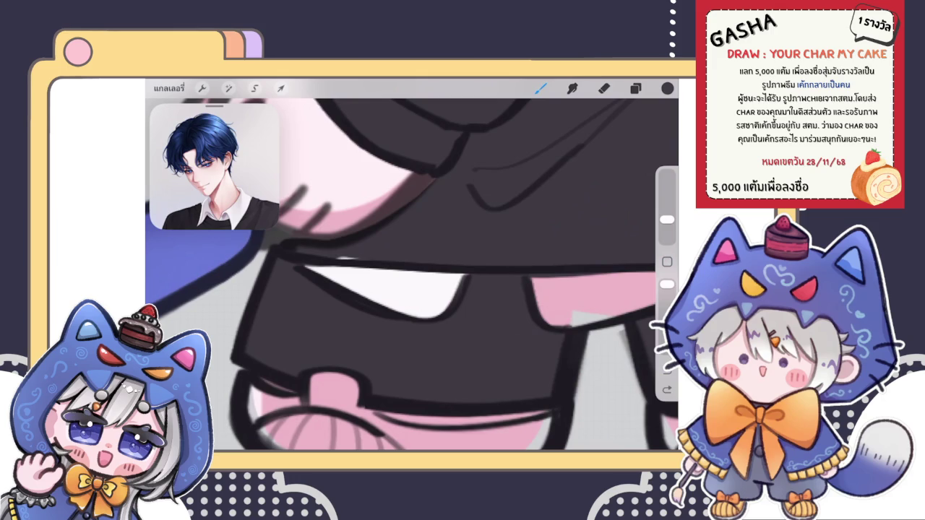
pyautogui.click(389, 279)
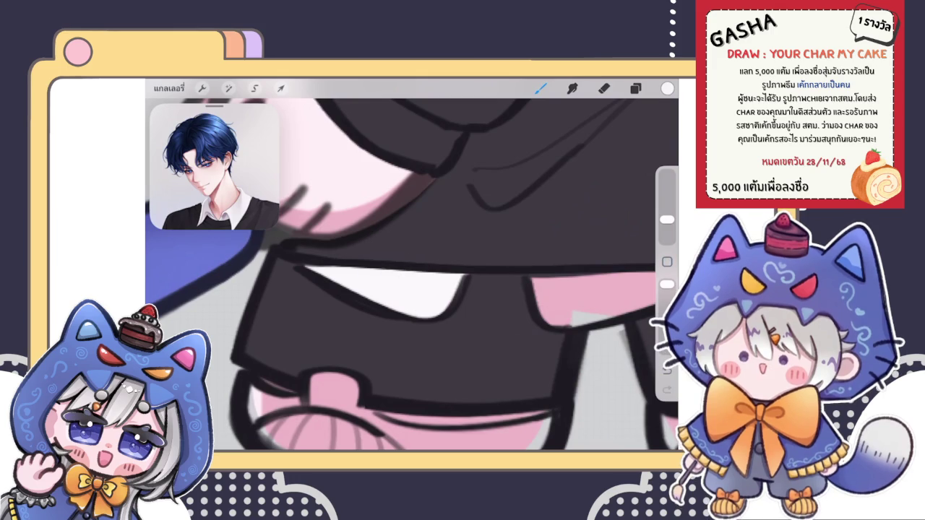
pyautogui.moveTo(405, 275); pyautogui.dragTo(347, 296)
pyautogui.moveTo(390, 336)
pyautogui.mouseDown()
pyautogui.moveTo(354, 298)
pyautogui.moveTo(574, 231)
pyautogui.moveTo(606, 210)
pyautogui.moveTo(506, 253)
pyautogui.moveTo(434, 318)
pyautogui.moveTo(383, 318)
pyautogui.moveTo(378, 330)
pyautogui.moveTo(407, 321)
pyautogui.moveTo(390, 299)
pyautogui.moveTo(431, 296)
pyautogui.moveTo(528, 255)
pyautogui.mouseUp()
pyautogui.scroll(-5, 412, 275)
pyautogui.scroll(2, 412, 275)
pyautogui.scroll(-3, 412, 275)
pyautogui.scroll(-5, 412, 275)
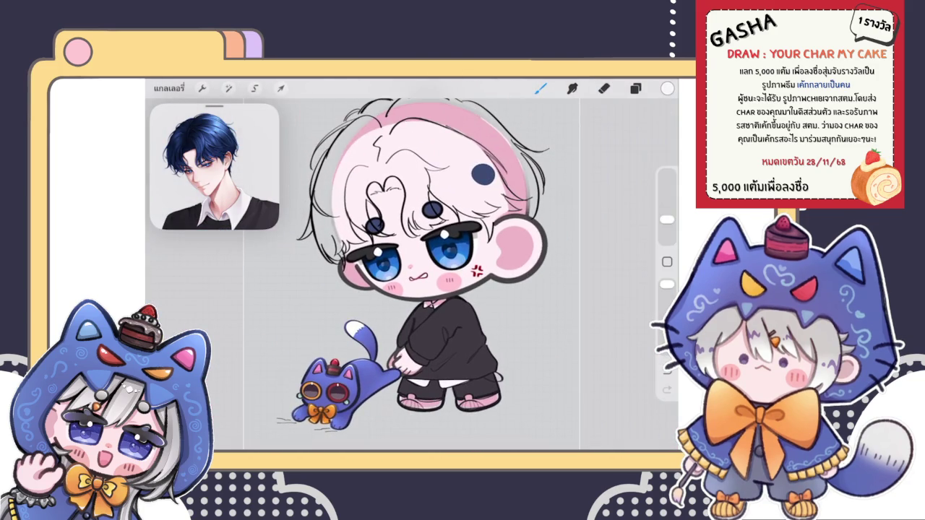
pyautogui.scroll(5, 427, 303)
pyautogui.scroll(5, 426, 304)
# - Lighten the collar bow area, then erase stray marks on the white collar tip on another layer
pyautogui.moveTo(406, 290); pyautogui.dragTo(448, 296)
pyautogui.click(635, 88)
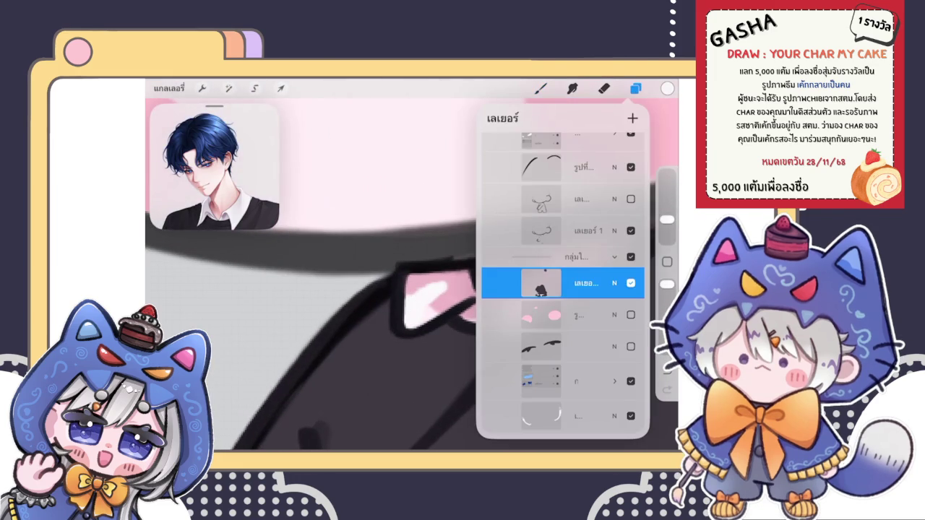
pyautogui.scroll(-3, 563, 290)
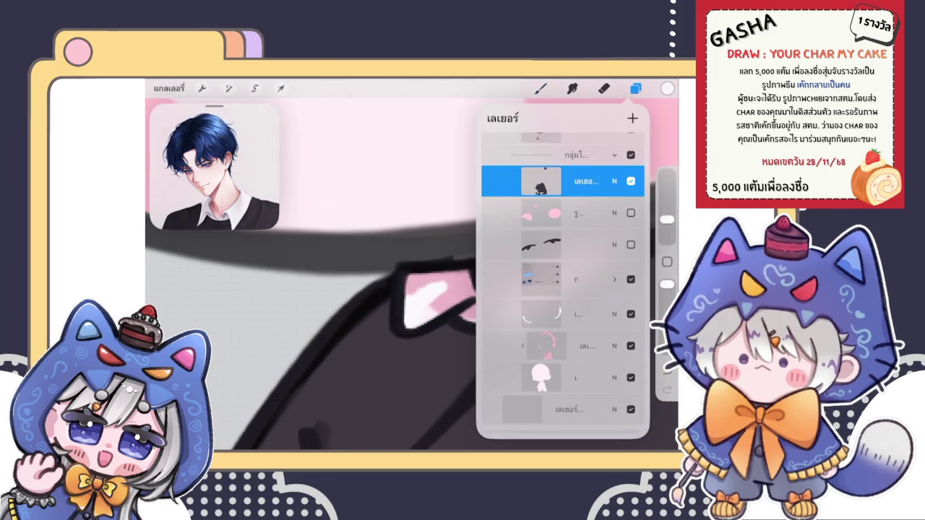
pyautogui.scroll(5, 563, 289)
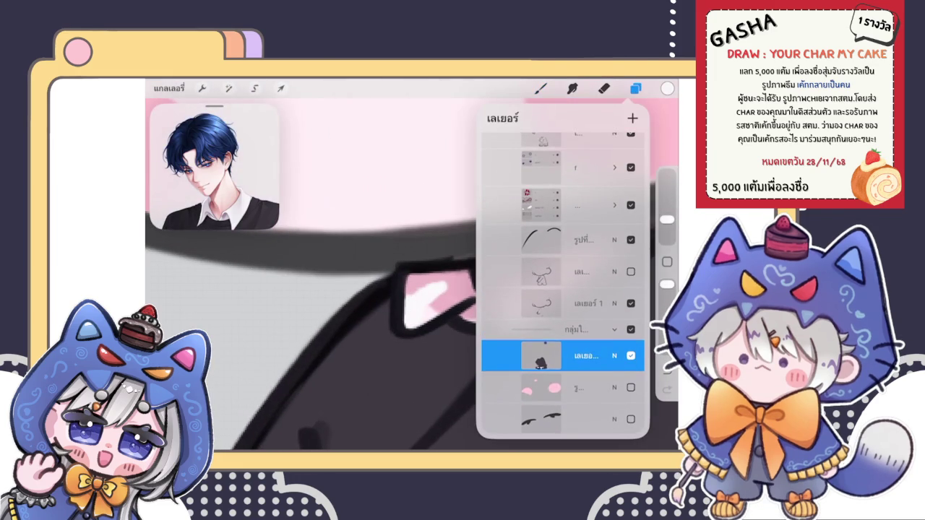
pyautogui.scroll(2, 563, 289)
pyautogui.click(564, 192)
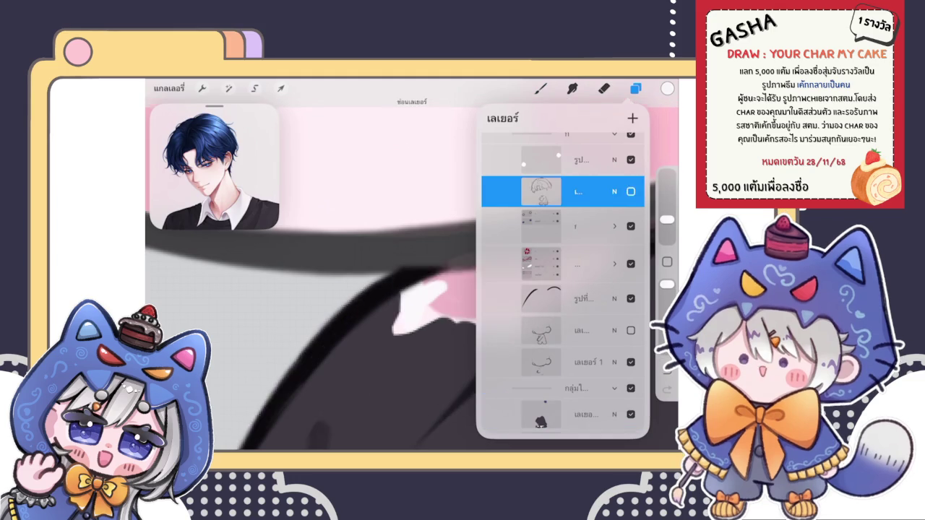
pyautogui.click(579, 191)
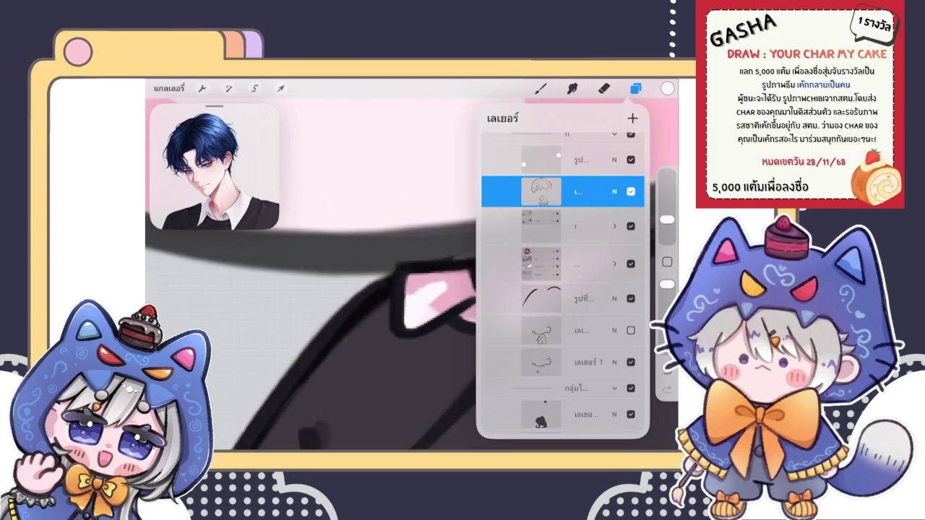
pyautogui.click(603, 88)
pyautogui.moveTo(667, 232); pyautogui.dragTo(667, 237)
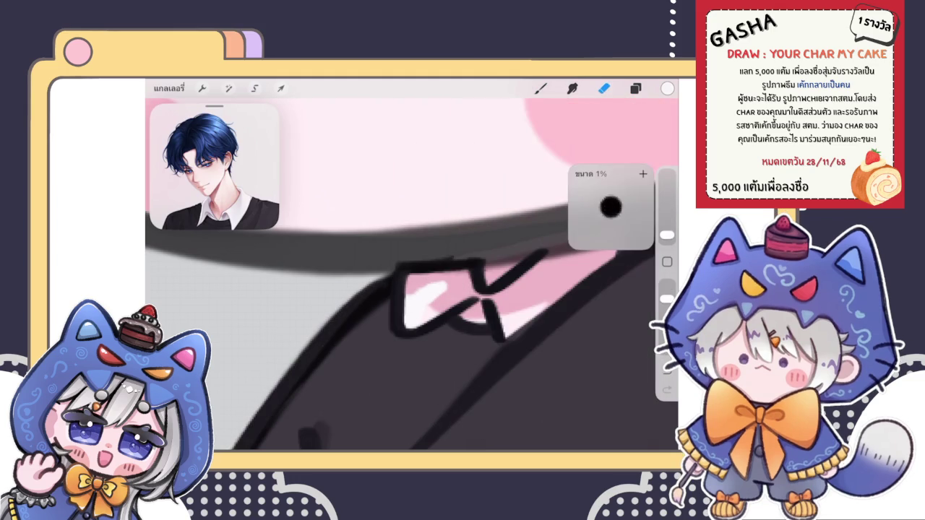
pyautogui.moveTo(417, 282)
pyautogui.mouseDown()
pyautogui.moveTo(414, 298)
pyautogui.moveTo(444, 278)
pyautogui.moveTo(413, 285)
pyautogui.moveTo(432, 298)
pyautogui.mouseUp()
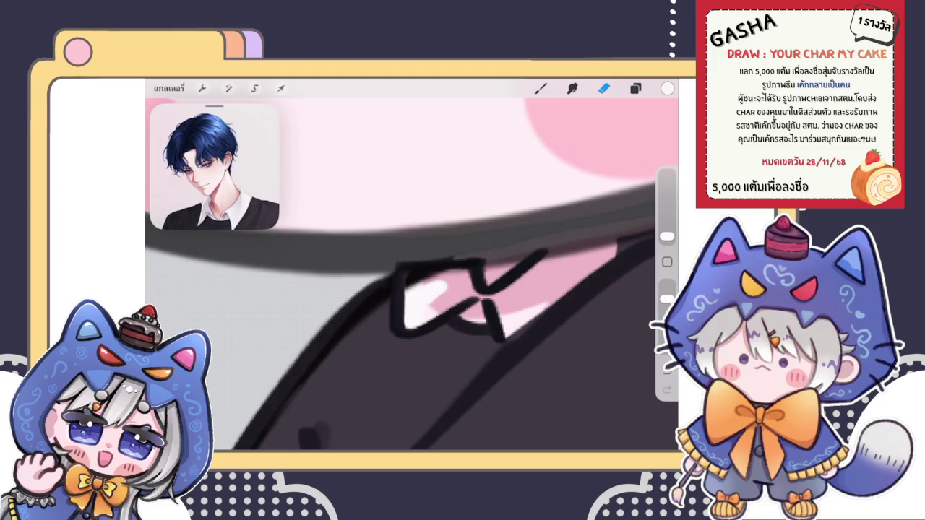
# - Paint white over the pink on the collar's left tip on the collar colour layer
pyautogui.click(635, 88)
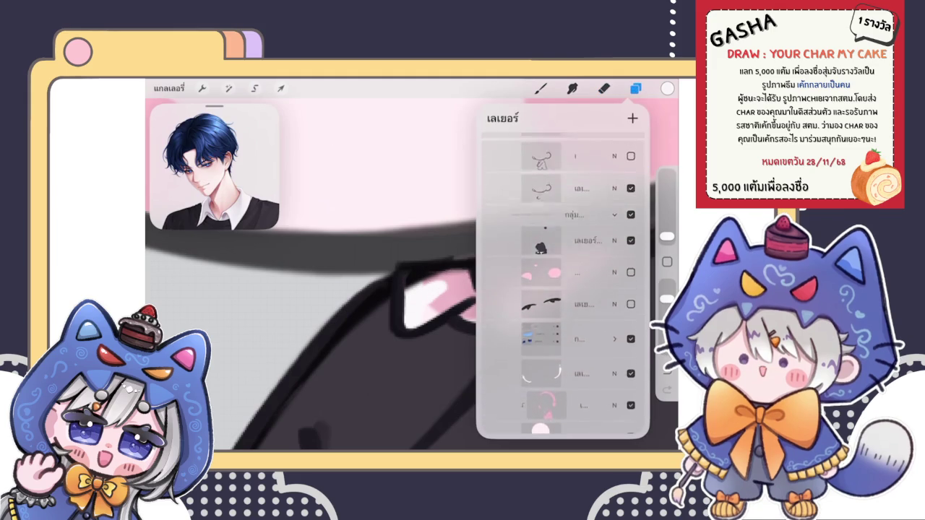
pyautogui.scroll(3, 563, 289)
pyautogui.click(563, 256)
pyautogui.click(541, 88)
pyautogui.moveTo(420, 309)
pyautogui.mouseDown()
pyautogui.moveTo(411, 305)
pyautogui.moveTo(456, 278)
pyautogui.moveTo(453, 297)
pyautogui.mouseUp()
pyautogui.click(635, 88)
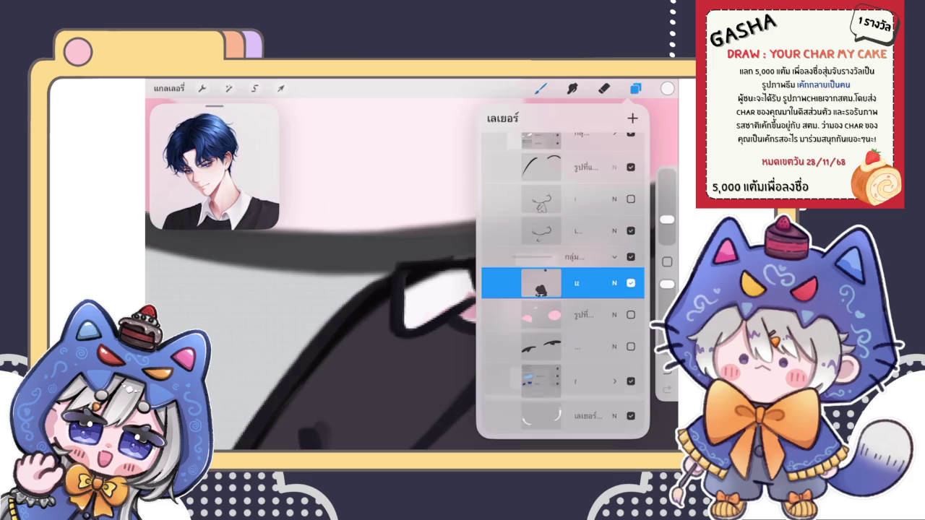
pyautogui.click(550, 231)
pyautogui.click(636, 88)
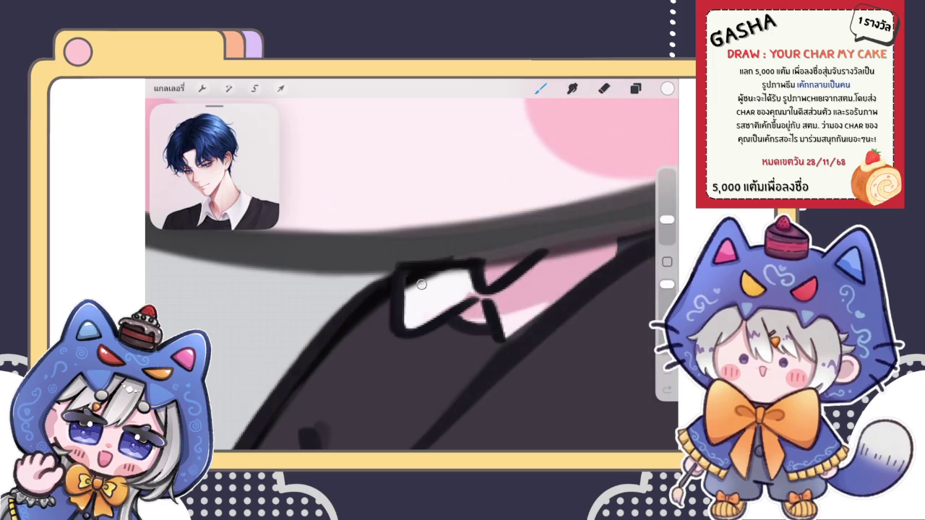
# - Erase part of the dark line beside the collar, then eyedrop black from the outline
pyautogui.click(636, 88)
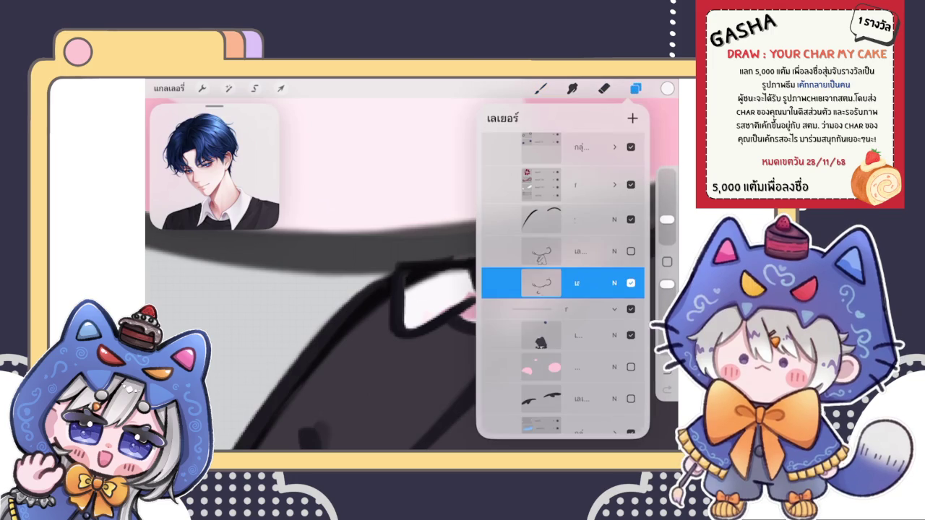
pyautogui.click(603, 88)
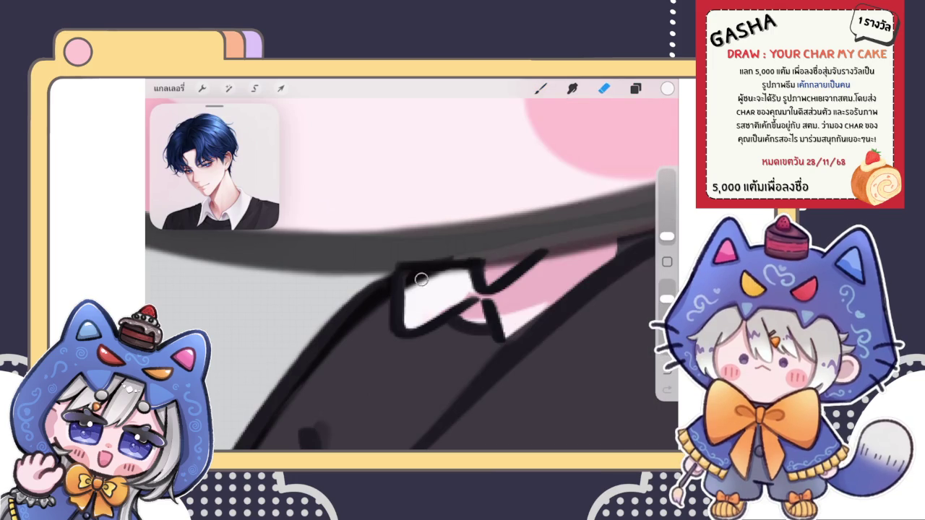
pyautogui.moveTo(442, 273); pyautogui.dragTo(463, 282)
pyautogui.click(635, 88)
pyautogui.moveTo(564, 217); pyautogui.dragTo(564, 232)
pyautogui.click(542, 244)
pyautogui.click(635, 88)
pyautogui.moveTo(437, 278); pyautogui.dragTo(413, 279)
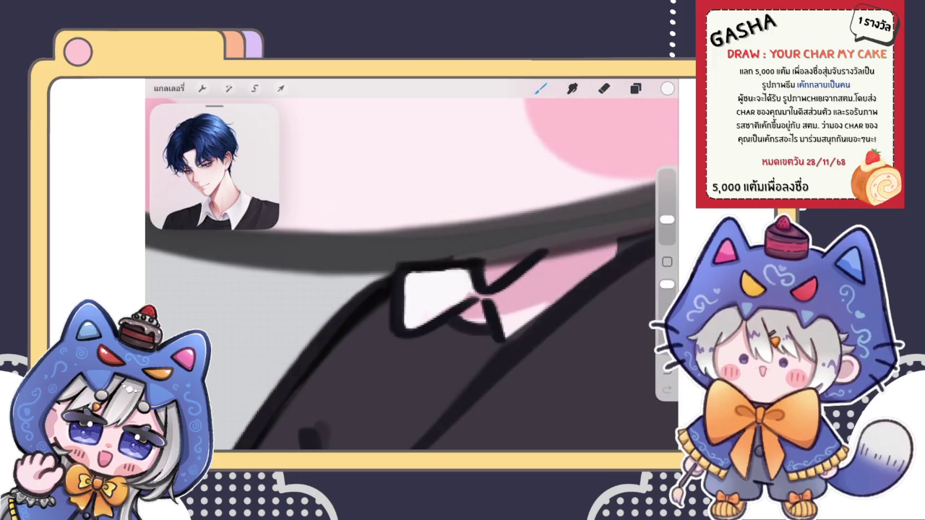
pyautogui.click(635, 88)
pyautogui.click(541, 88)
pyautogui.click(438, 268)
# - Check the layer list and eyedrop white from the collar
pyautogui.scroll(-5, 412, 265)
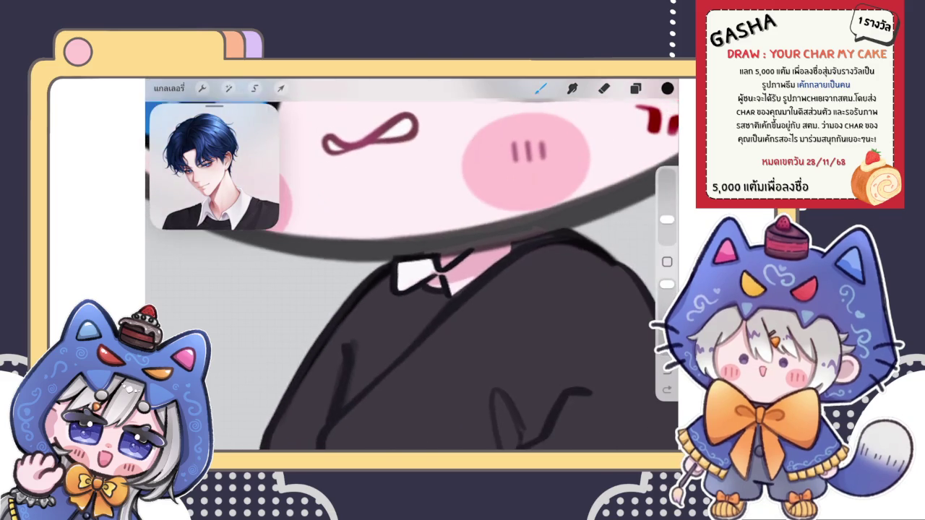
pyautogui.scroll(-5, 412, 265)
pyautogui.scroll(-3, 412, 265)
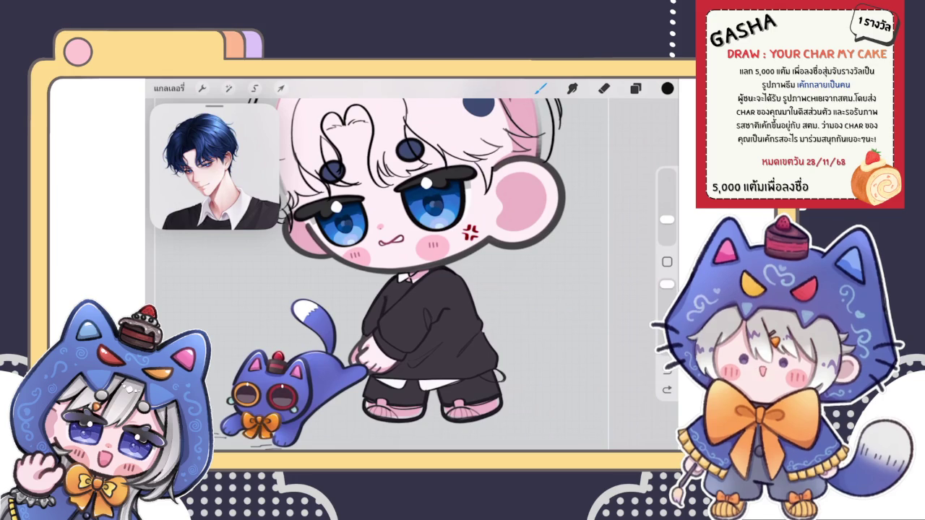
pyautogui.click(636, 88)
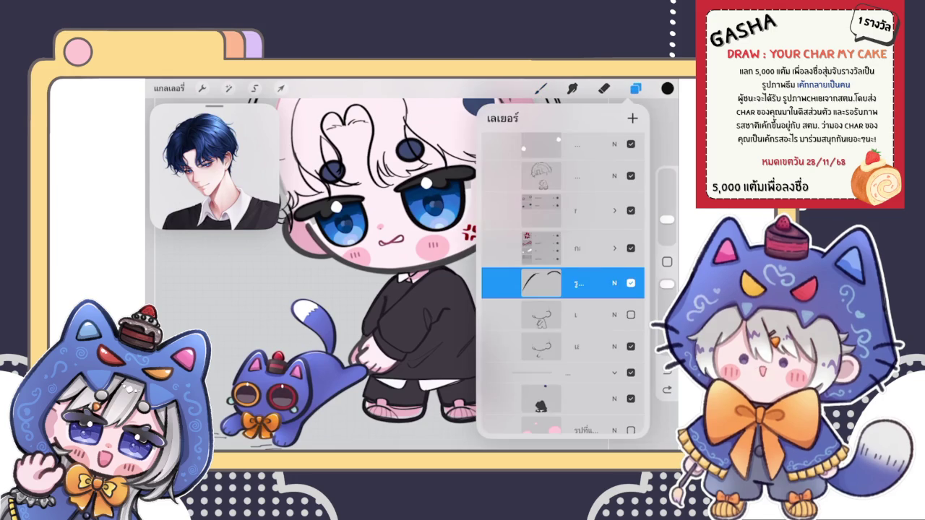
pyautogui.scroll(-5, 563, 284)
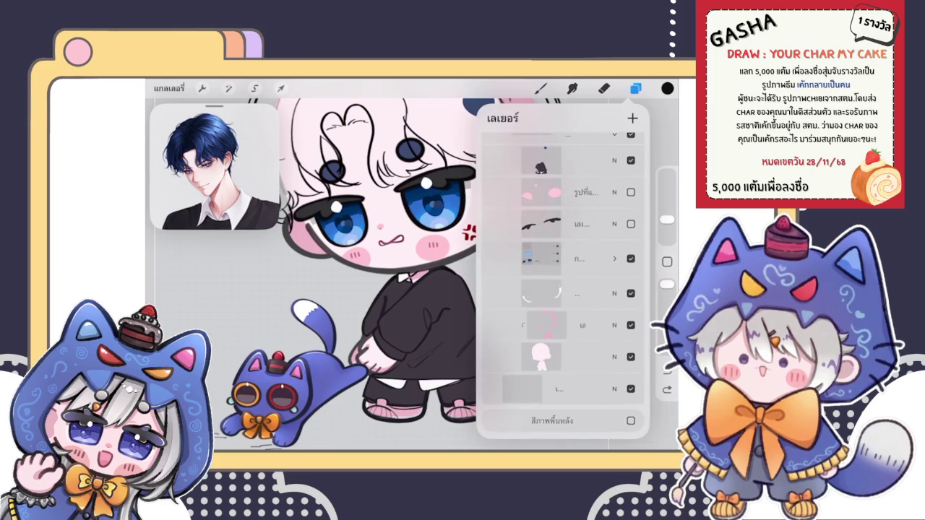
pyautogui.scroll(2, 563, 283)
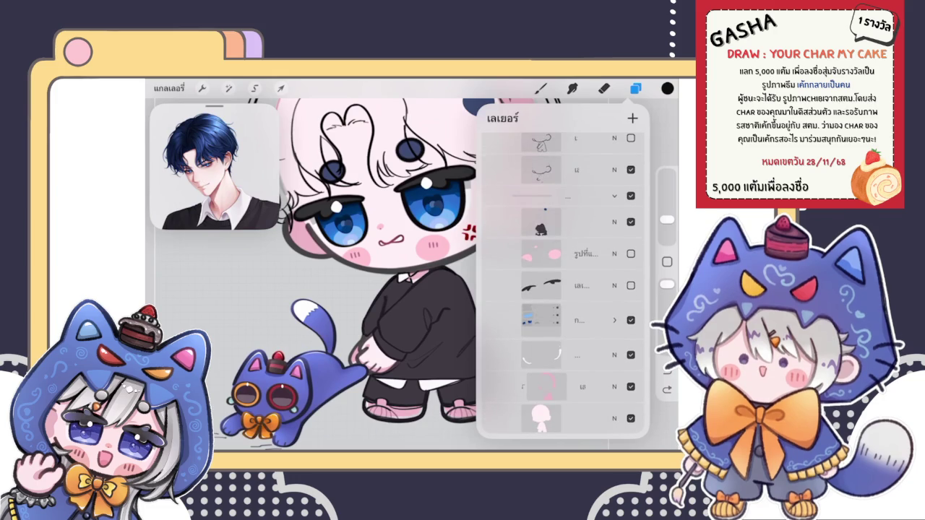
pyautogui.click(540, 88)
pyautogui.scroll(10, 409, 274)
pyautogui.scroll(3, 401, 318)
pyautogui.click(405, 287)
# - Paint white between the collar lines and over the pink right of the collar knot
pyautogui.moveTo(425, 290)
pyautogui.mouseDown()
pyautogui.moveTo(433, 318)
pyautogui.moveTo(450, 320)
pyautogui.mouseUp()
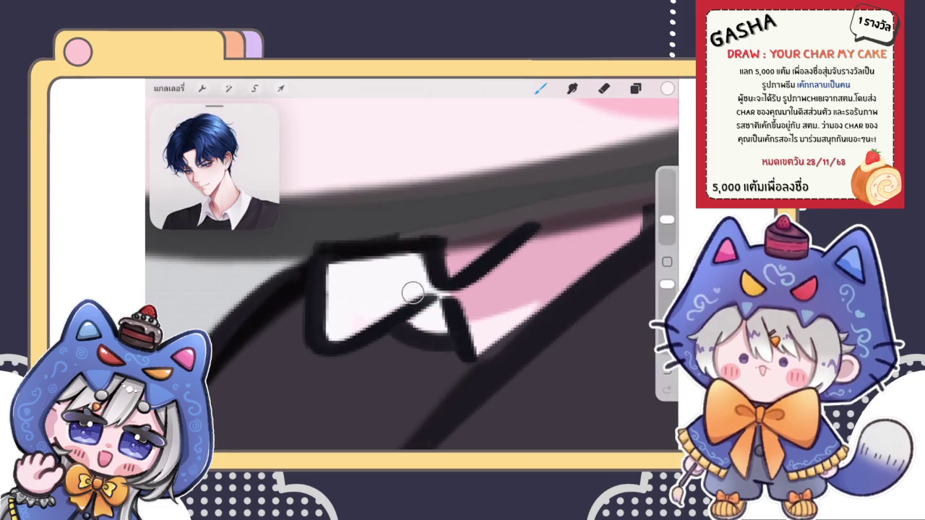
pyautogui.moveTo(506, 278); pyautogui.dragTo(451, 305)
pyautogui.moveTo(515, 250); pyautogui.dragTo(604, 238)
pyautogui.scroll(-2, 405, 303)
pyautogui.moveTo(442, 314)
pyautogui.mouseDown()
pyautogui.moveTo(441, 337)
pyautogui.moveTo(553, 264)
pyautogui.moveTo(570, 238)
pyautogui.moveTo(499, 250)
pyautogui.moveTo(463, 303)
pyautogui.mouseUp()
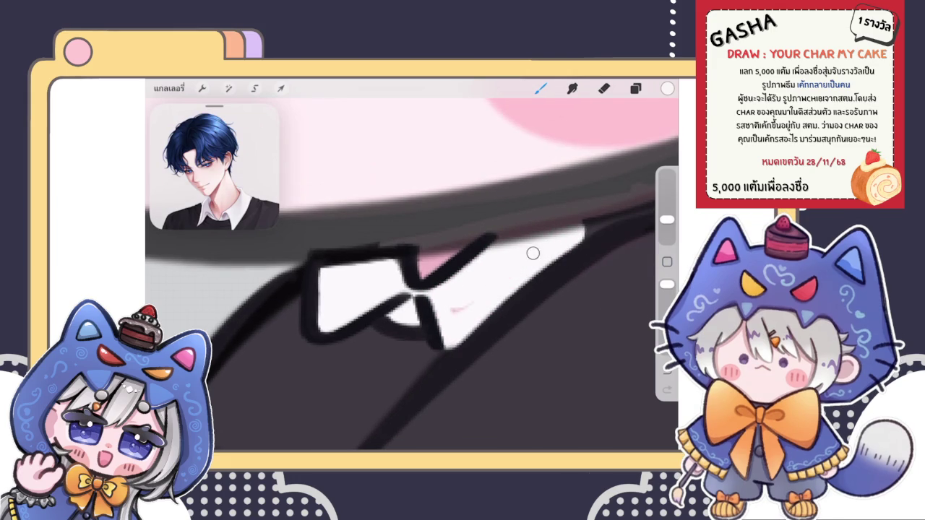
pyautogui.scroll(-3, 456, 308)
pyautogui.scroll(-3, 456, 308)
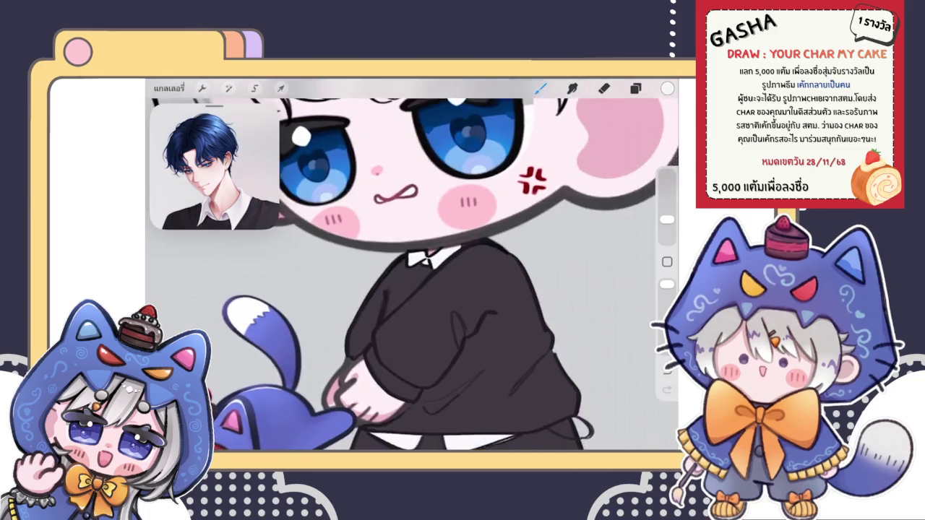
pyautogui.scroll(-2, 456, 308)
pyautogui.scroll(-3, 437, 220)
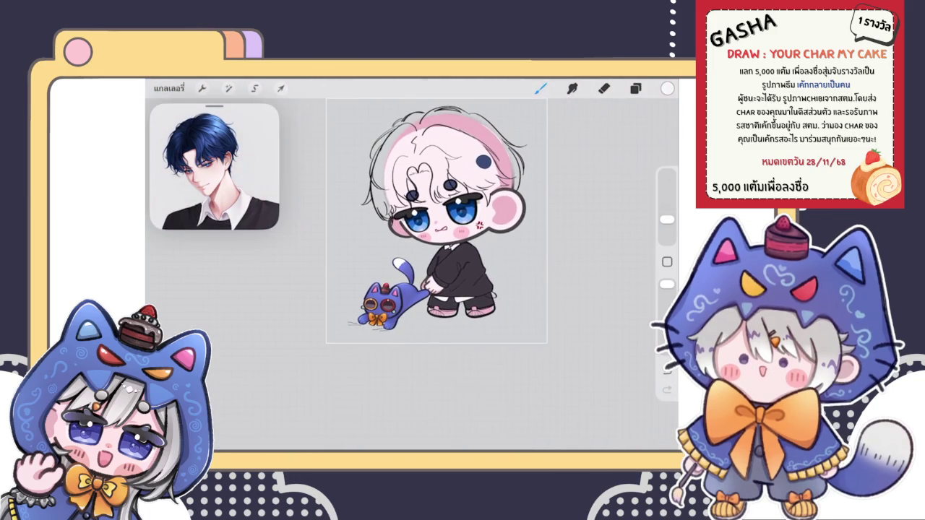
pyautogui.scroll(2, 462, 304)
pyautogui.scroll(3, 463, 303)
pyautogui.scroll(3, 462, 303)
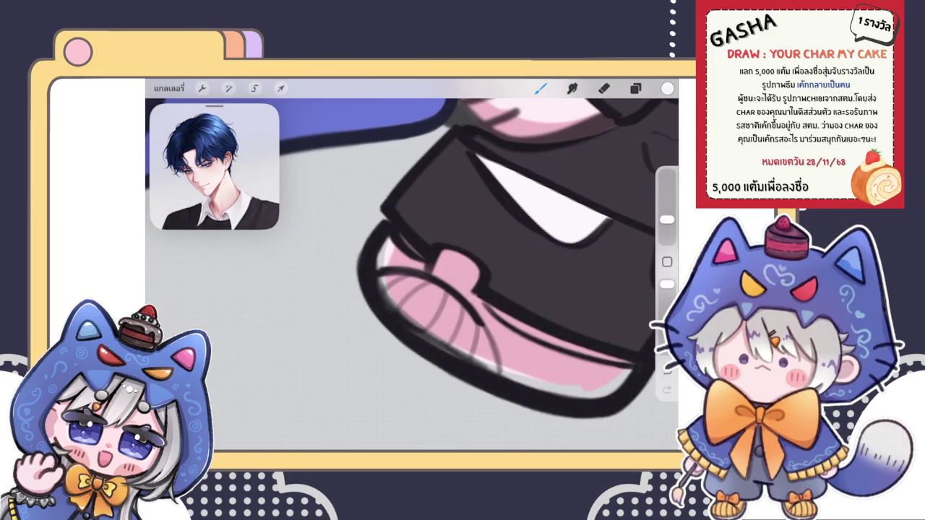
pyautogui.scroll(-2, 462, 289)
pyautogui.click(635, 88)
# - On the pink blush layer, paint white over the left shoe's pink sole and stripes
pyautogui.click(635, 87)
pyautogui.click(564, 314)
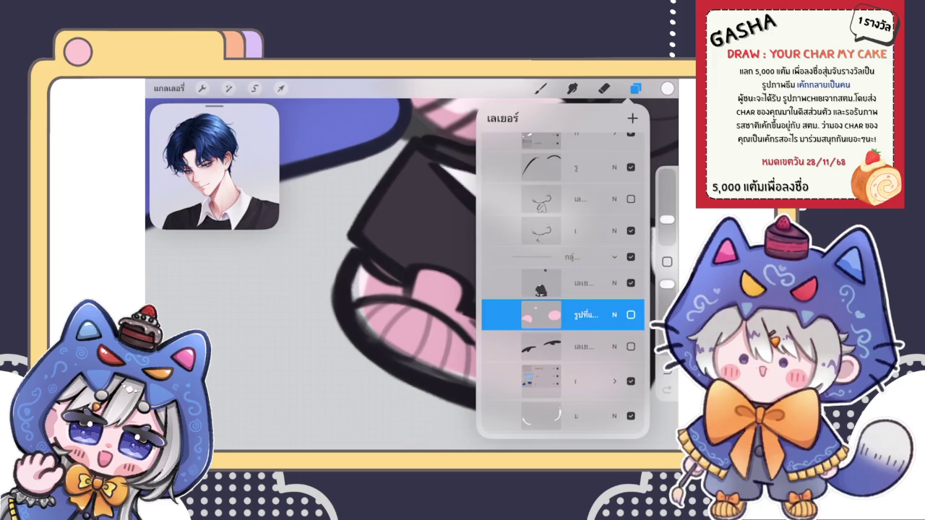
pyautogui.click(540, 87)
pyautogui.moveTo(394, 340)
pyautogui.mouseDown()
pyautogui.moveTo(356, 302)
pyautogui.moveTo(357, 271)
pyautogui.moveTo(415, 307)
pyautogui.moveTo(451, 289)
pyautogui.moveTo(426, 340)
pyautogui.mouseUp()
pyautogui.moveTo(384, 311)
pyautogui.mouseDown()
pyautogui.moveTo(452, 369)
pyautogui.moveTo(469, 353)
pyautogui.moveTo(506, 367)
pyautogui.moveTo(535, 404)
pyautogui.moveTo(553, 390)
pyautogui.moveTo(504, 344)
pyautogui.moveTo(462, 325)
pyautogui.moveTo(485, 318)
pyautogui.mouseUp()
pyautogui.moveTo(539, 365); pyautogui.dragTo(575, 396)
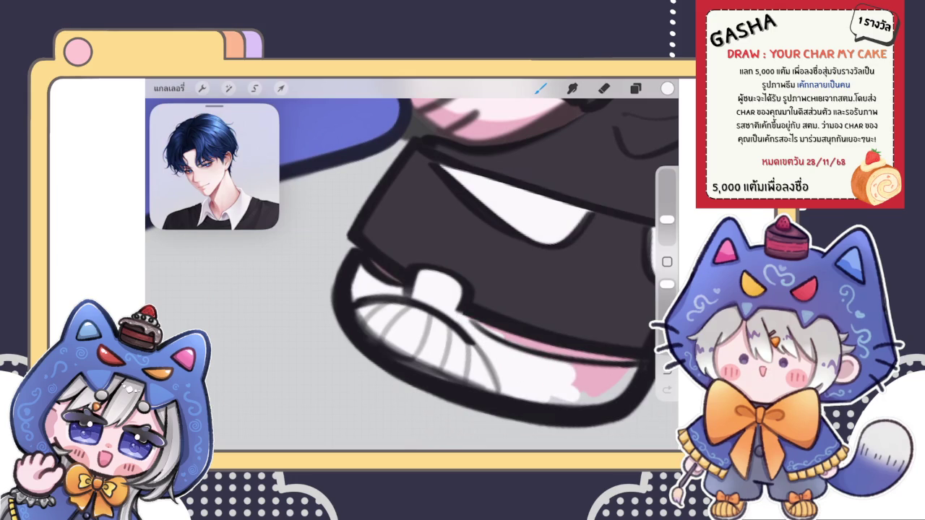
# - Cover the remaining pink patch on the shoe with white
pyautogui.click(604, 87)
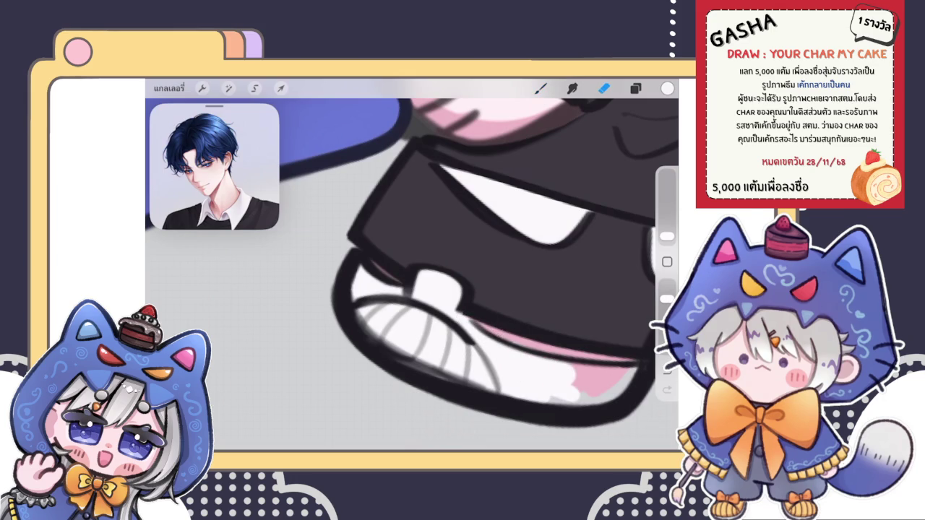
pyautogui.scroll(-2, 412, 274)
pyautogui.scroll(-2, 412, 274)
pyautogui.scroll(-2, 412, 275)
pyautogui.scroll(-1, 412, 275)
pyautogui.scroll(3, 412, 275)
pyautogui.scroll(2, 412, 274)
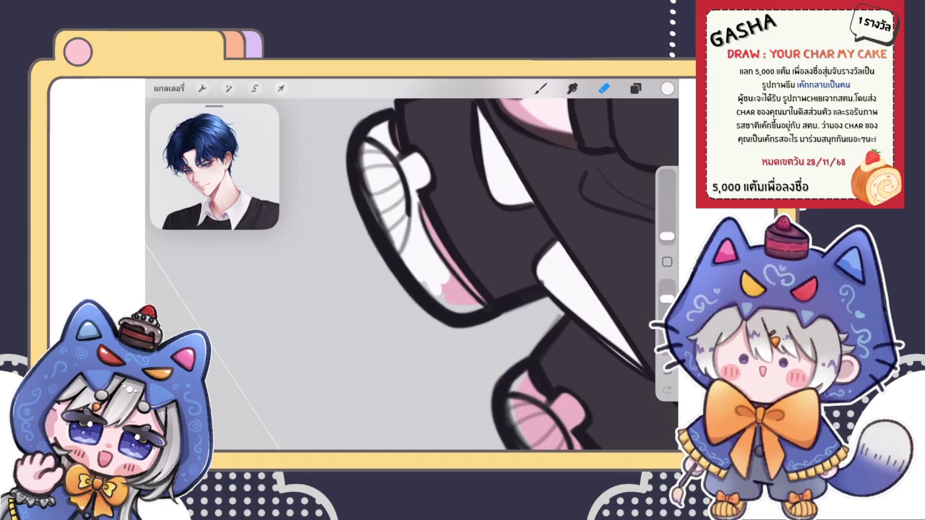
pyautogui.scroll(2, 412, 274)
pyautogui.press('b')
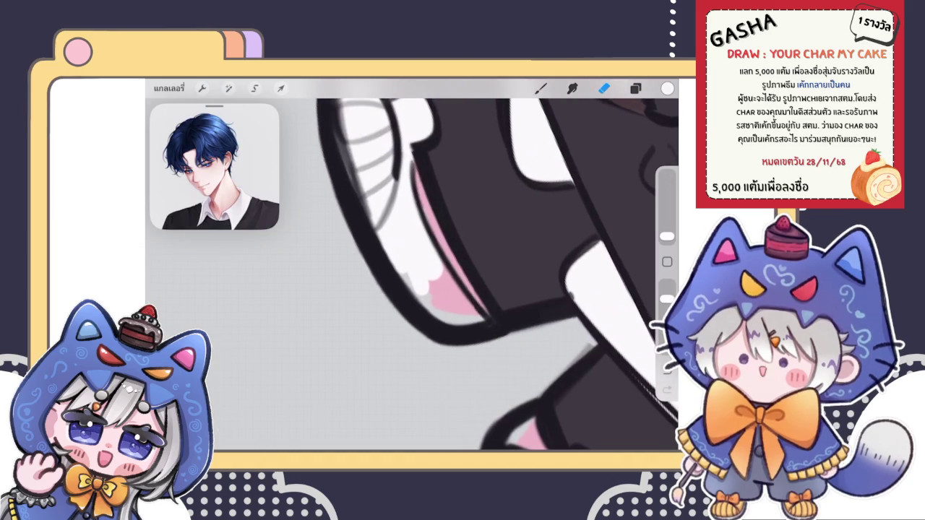
pyautogui.moveTo(443, 300); pyautogui.dragTo(469, 317)
pyautogui.moveTo(445, 268); pyautogui.dragTo(479, 318)
pyautogui.scroll(-3, 412, 275)
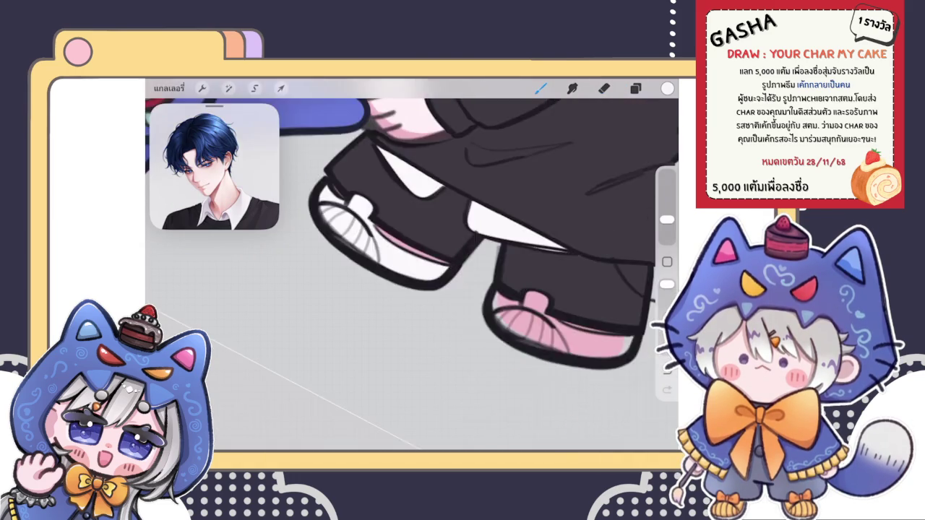
pyautogui.scroll(-3, 412, 275)
pyautogui.scroll(-2, 391, 203)
pyautogui.scroll(-1, 391, 198)
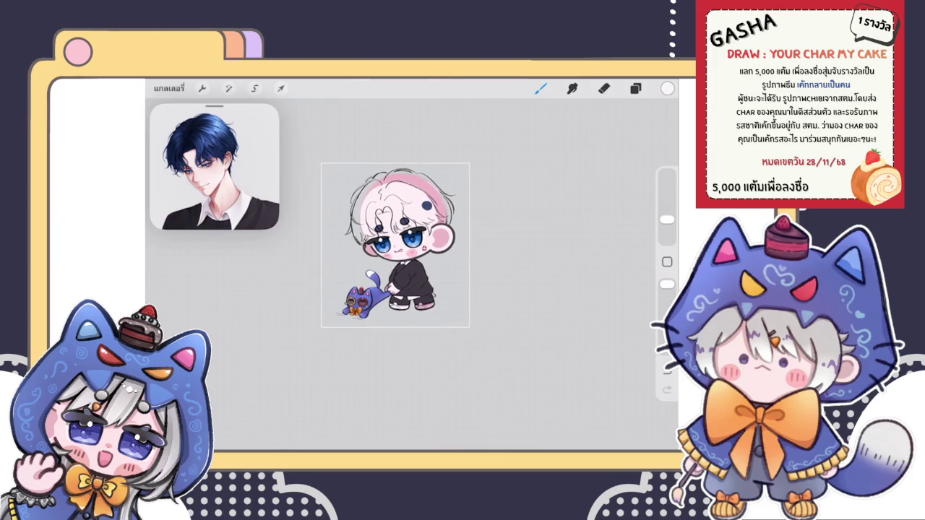
pyautogui.scroll(3, 390, 238)
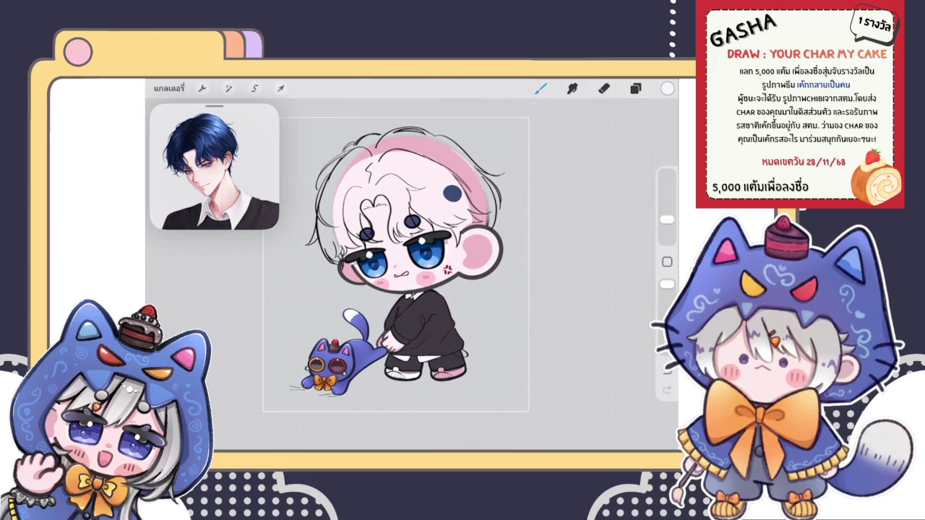
pyautogui.scroll(2, 439, 401)
pyautogui.scroll(3, 439, 401)
pyautogui.scroll(2, 439, 401)
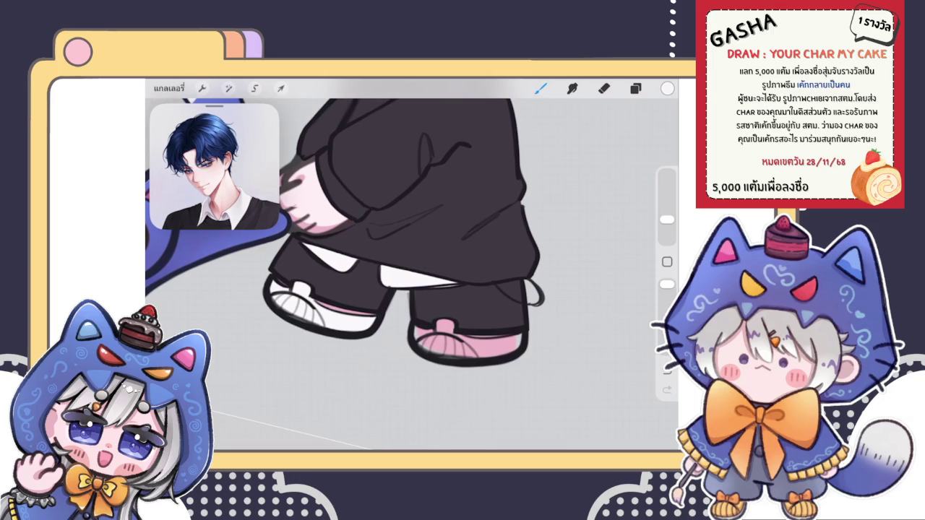
# - Paint white over the pink inside the shoe outline, including the last pink streak
pyautogui.scroll(5, 466, 340)
pyautogui.scroll(3, 466, 340)
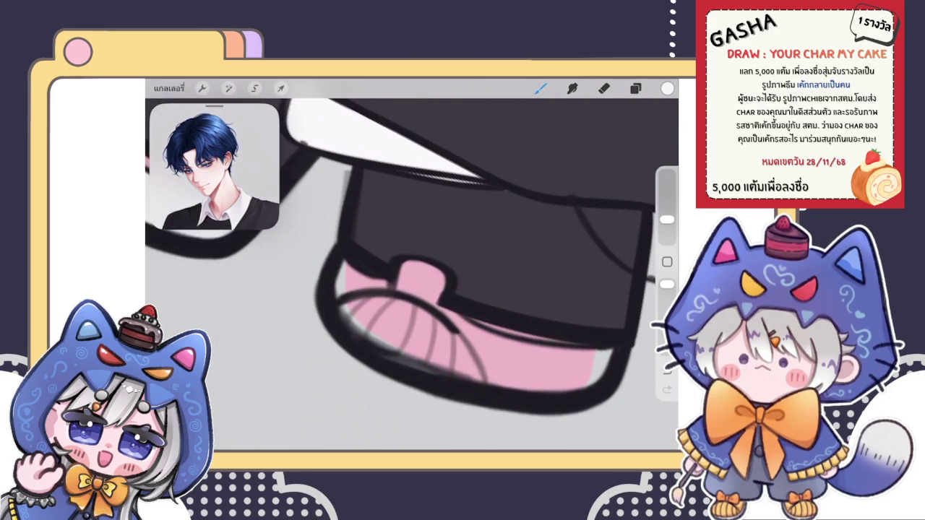
pyautogui.moveTo(387, 334)
pyautogui.mouseDown()
pyautogui.moveTo(338, 291)
pyautogui.moveTo(341, 268)
pyautogui.moveTo(401, 289)
pyautogui.moveTo(416, 269)
pyautogui.moveTo(412, 289)
pyautogui.moveTo(380, 312)
pyautogui.moveTo(434, 361)
pyautogui.moveTo(462, 322)
pyautogui.mouseUp()
pyautogui.moveTo(412, 304)
pyautogui.mouseDown()
pyautogui.moveTo(492, 339)
pyautogui.moveTo(612, 355)
pyautogui.moveTo(551, 377)
pyautogui.moveTo(560, 369)
pyautogui.moveTo(556, 378)
pyautogui.moveTo(570, 391)
pyautogui.mouseUp()
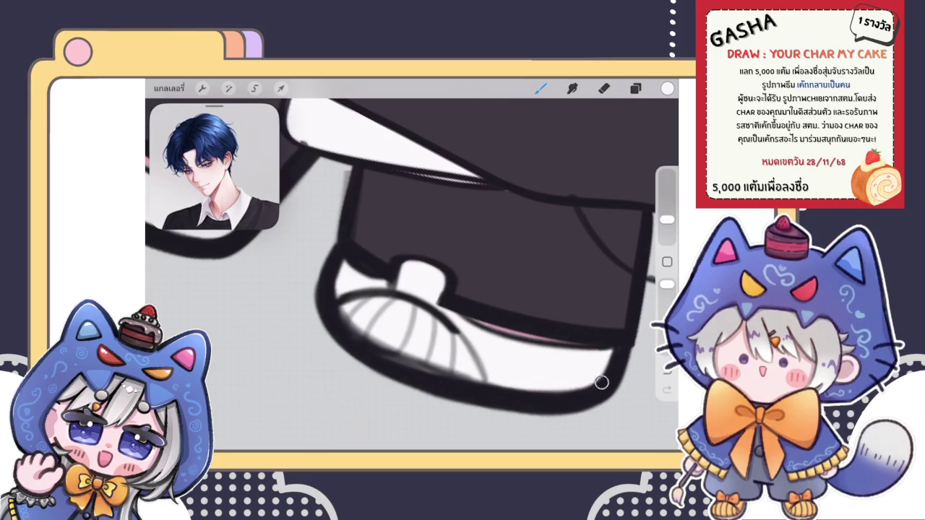
pyautogui.moveTo(499, 389); pyautogui.dragTo(521, 390)
pyautogui.scroll(-5, 412, 246)
pyautogui.scroll(-3, 412, 246)
pyautogui.scroll(-2, 412, 246)
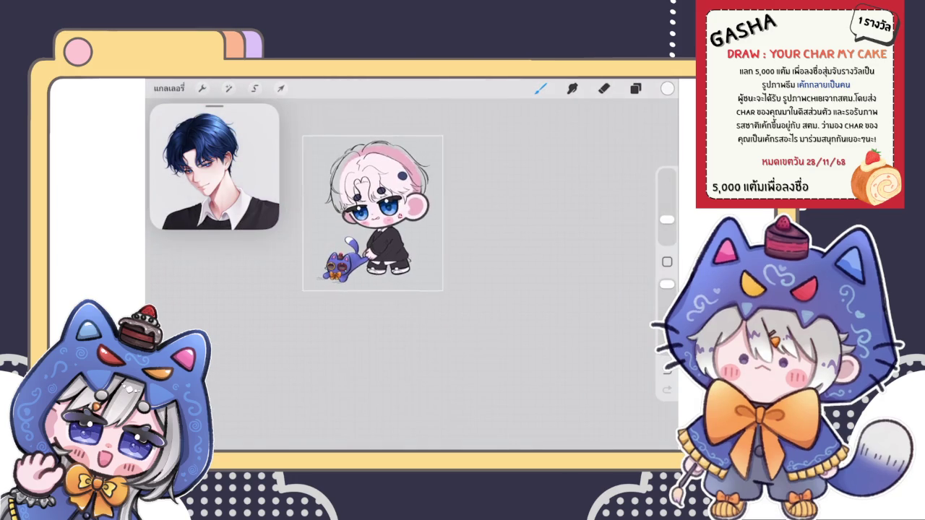
# - Frame the whole chibi boy and blue cat on screen and bring up the Layers panel
pyautogui.scroll(2, 398, 274)
pyautogui.scroll(5, 398, 275)
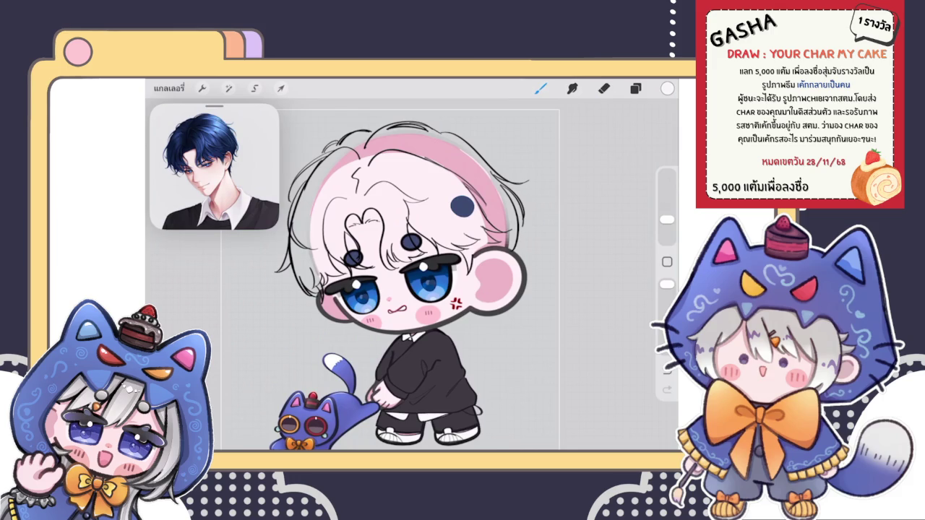
pyautogui.moveTo(355, 293); pyautogui.dragTo(387, 268)
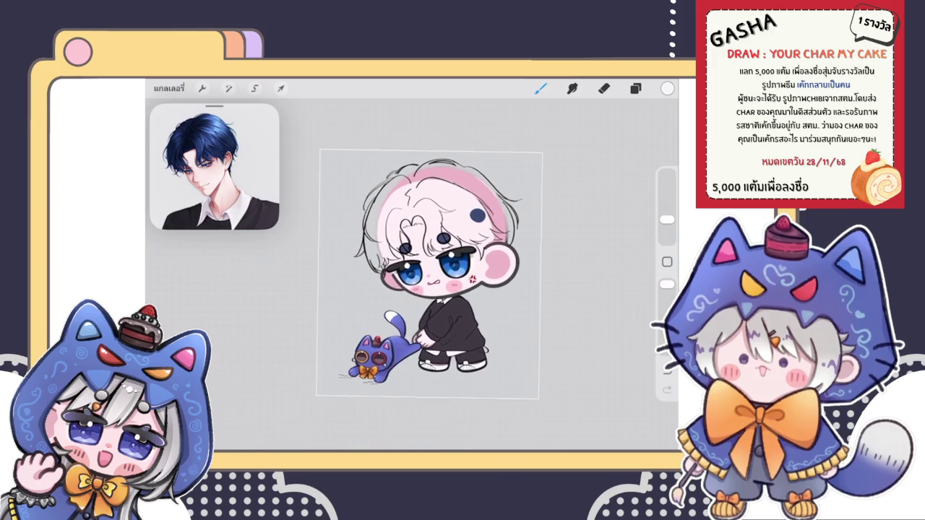
pyautogui.click(635, 88)
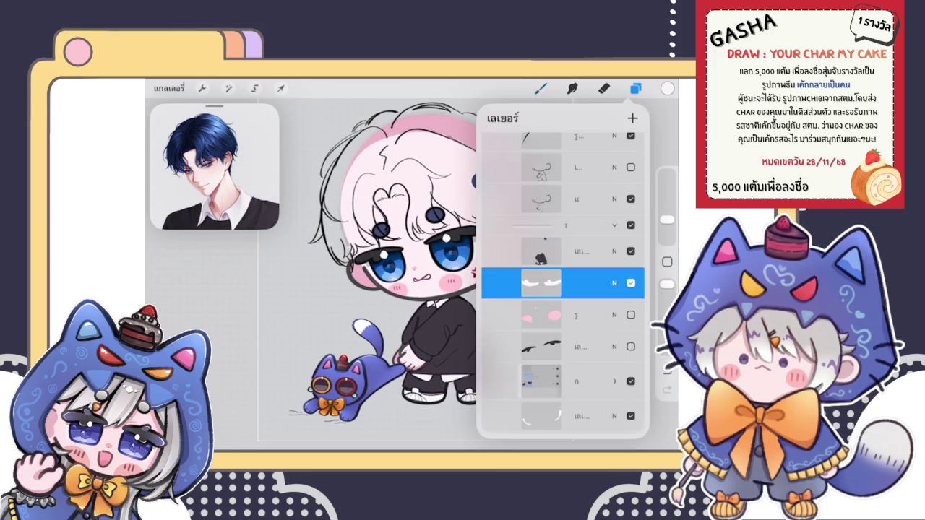
# - Set the current layer as a clipping mask on the layer beneath it
pyautogui.moveTo(405, 325)
pyautogui.mouseDown()
pyautogui.moveTo(385, 310)
pyautogui.moveTo(376, 206)
pyautogui.mouseUp()
pyautogui.scroll(3, 347, 217)
pyautogui.click(636, 88)
pyautogui.click(579, 283)
pyautogui.click(434, 330)
pyautogui.click(635, 88)
# - Choose red and paint the left shoe's sole area on the clipped layer
pyautogui.click(667, 88)
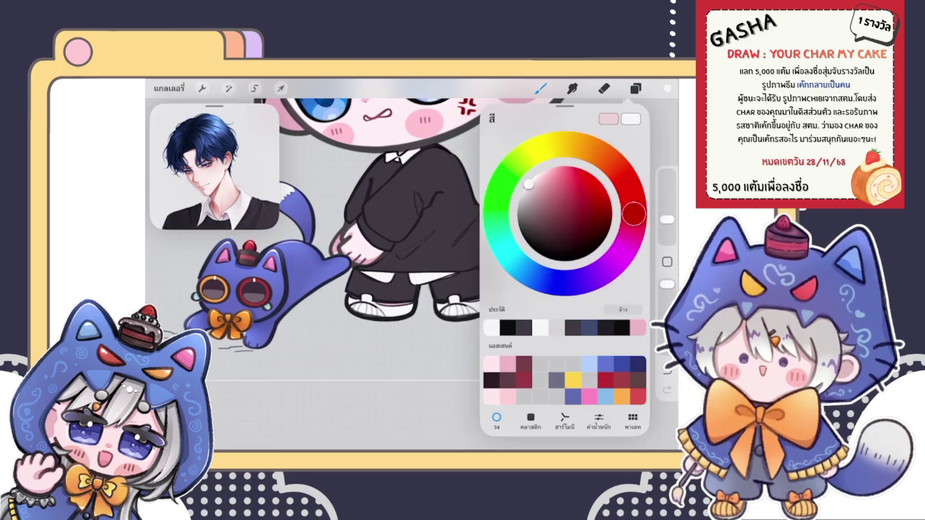
pyautogui.click(563, 199)
pyautogui.click(667, 88)
pyautogui.scroll(3, 340, 296)
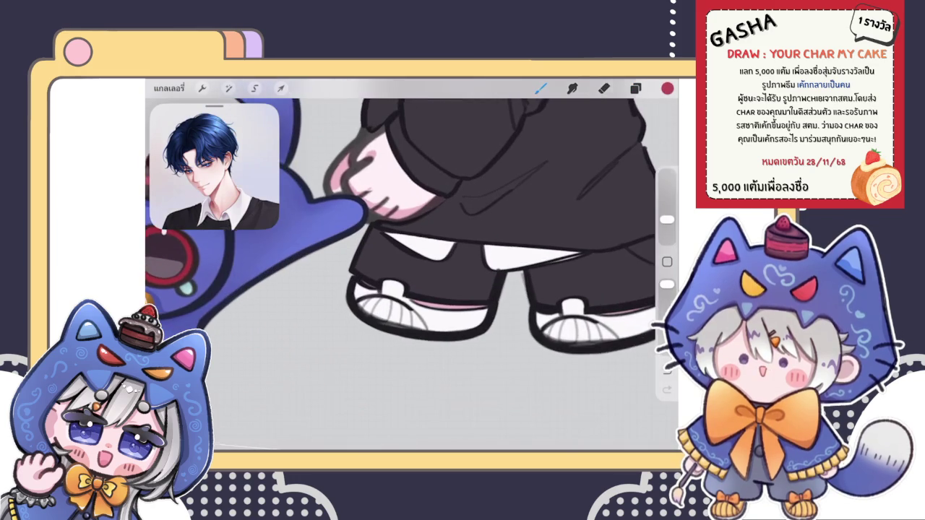
pyautogui.moveTo(355, 287); pyautogui.dragTo(370, 295)
pyautogui.scroll(-4, 405, 275)
pyautogui.scroll(5, 417, 278)
pyautogui.moveTo(363, 279)
pyautogui.mouseDown()
pyautogui.moveTo(403, 334)
pyautogui.moveTo(420, 310)
pyautogui.moveTo(467, 314)
pyautogui.moveTo(433, 332)
pyautogui.moveTo(466, 334)
pyautogui.mouseUp()
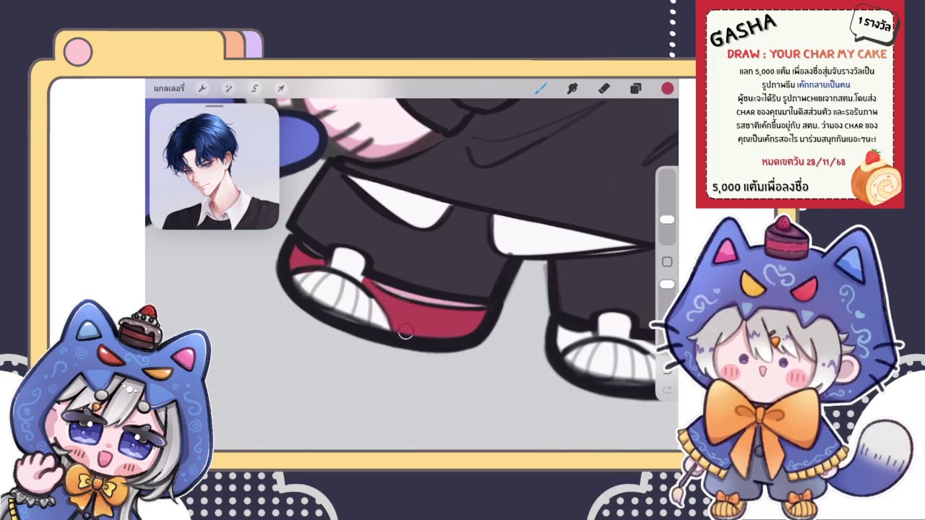
# - Zoom to review the red left shoe and switch to the Eraser
pyautogui.scroll(-5, 413, 239)
pyautogui.scroll(-5, 412, 239)
pyautogui.scroll(-1, 383, 210)
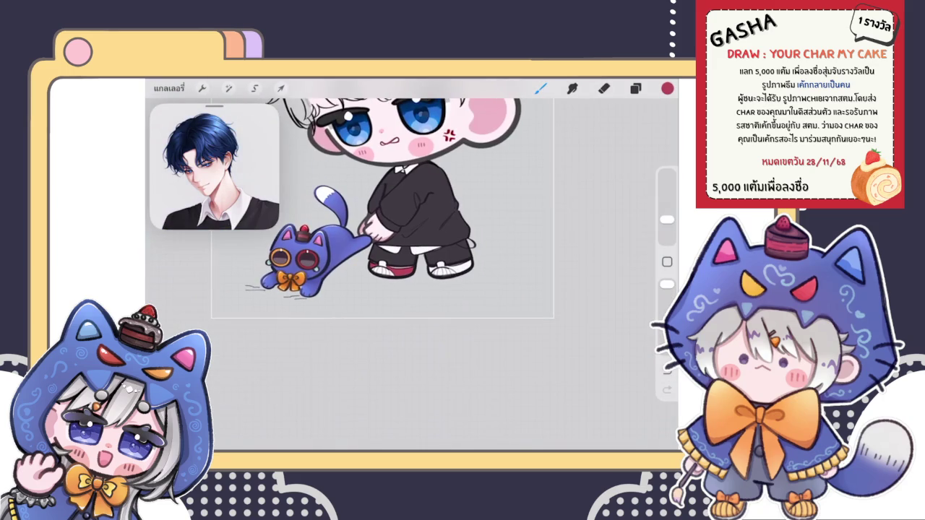
pyautogui.scroll(1, 383, 210)
pyautogui.scroll(3, 391, 239)
pyautogui.scroll(2, 390, 239)
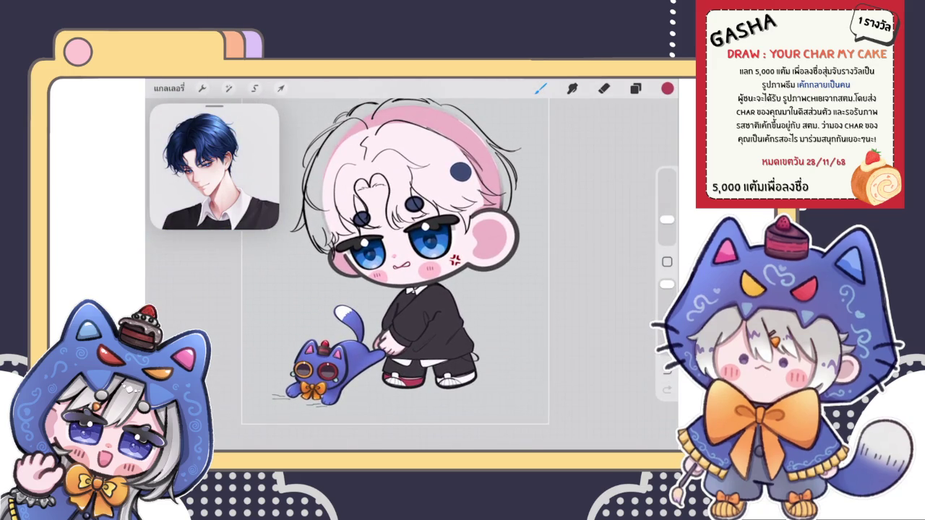
pyautogui.press('e')
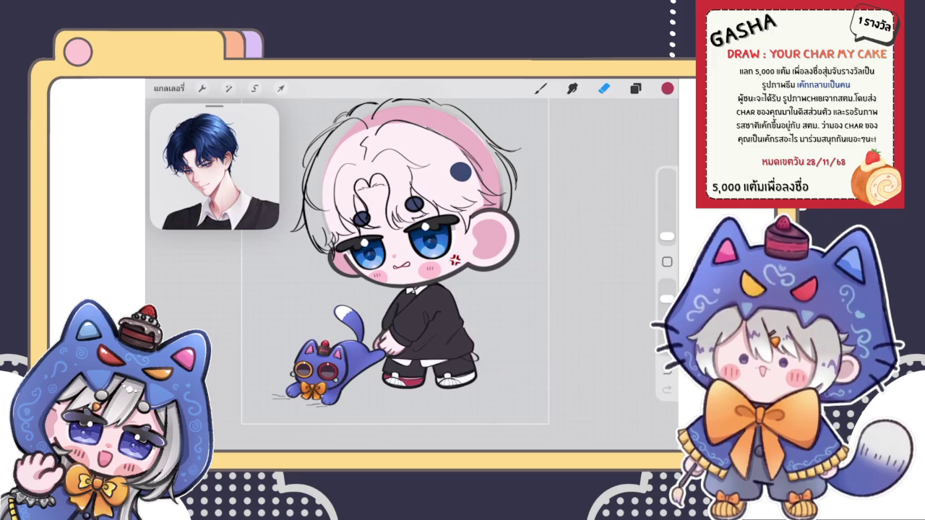
# - Zoom in on the shoes, return to the brush, and add a short red stroke to the right shoe
pyautogui.click(635, 88)
pyautogui.click(636, 87)
pyautogui.scroll(5, 383, 245)
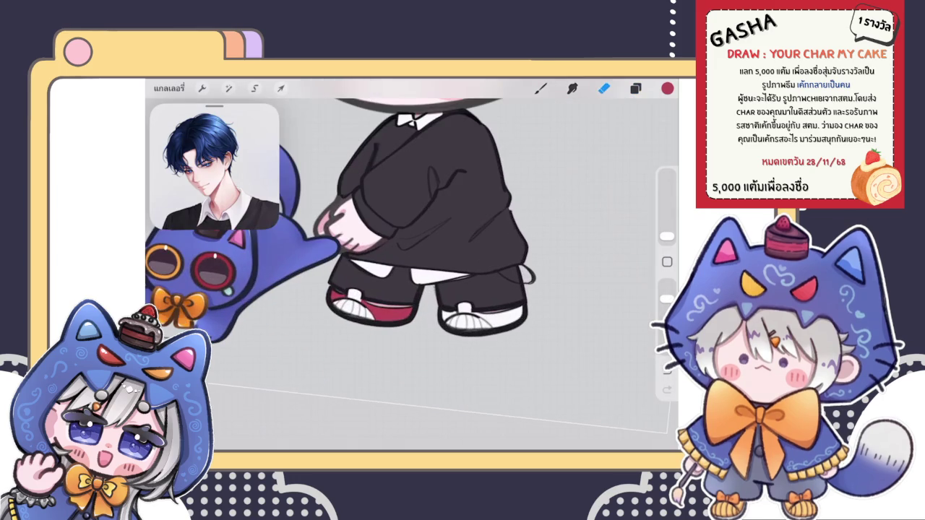
pyautogui.scroll(-5, 405, 260)
pyautogui.scroll(-2, 405, 261)
pyautogui.scroll(5, 405, 260)
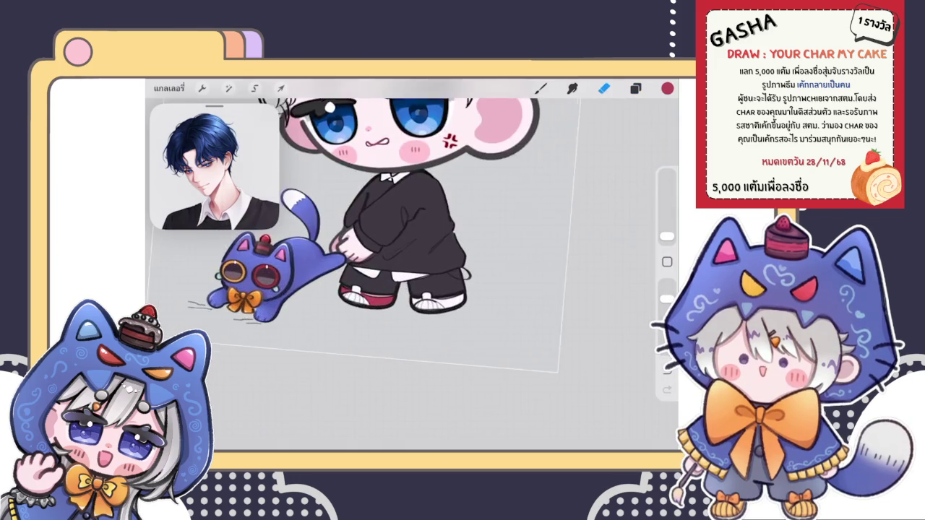
pyautogui.scroll(3, 405, 260)
pyautogui.scroll(3, 412, 275)
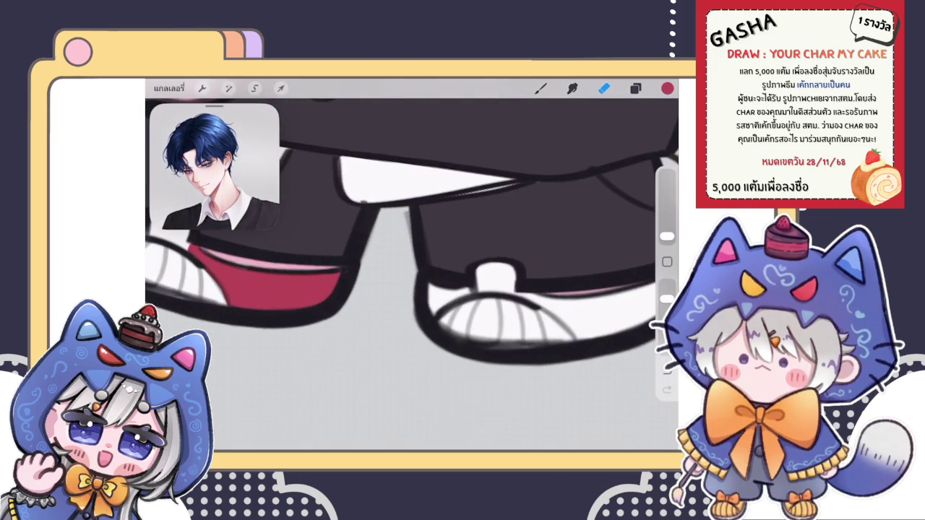
pyautogui.press('b')
pyautogui.moveTo(430, 284)
pyautogui.mouseDown()
pyautogui.moveTo(429, 304)
pyautogui.moveTo(436, 288)
pyautogui.moveTo(467, 292)
pyautogui.mouseUp()
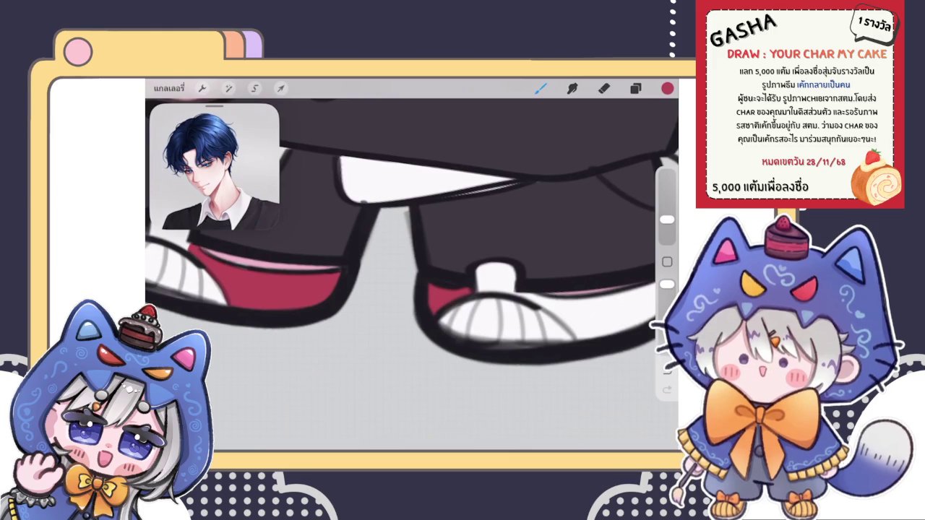
# - Fill the right shoe's sole area red with three brush strokes
pyautogui.hscroll(5, 412, 275)
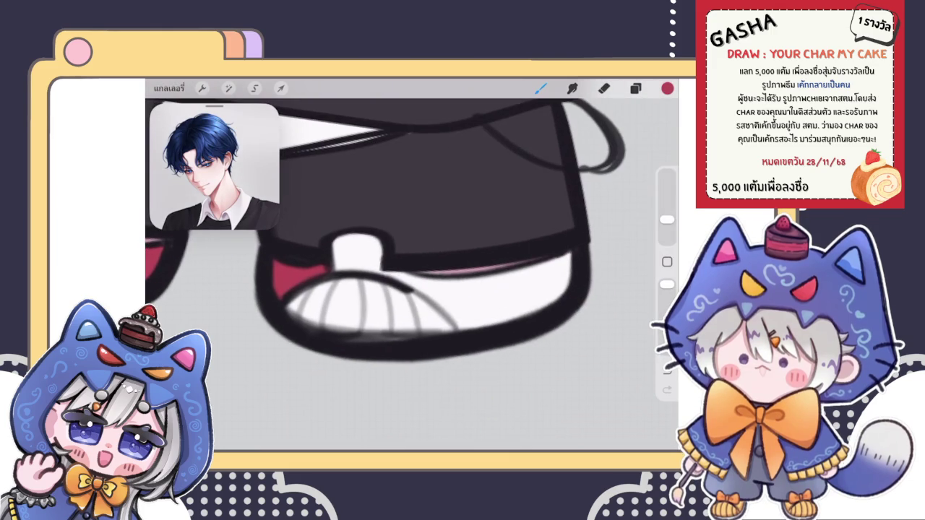
pyautogui.moveTo(383, 271)
pyautogui.mouseDown()
pyautogui.moveTo(432, 295)
pyautogui.moveTo(492, 273)
pyautogui.mouseUp()
pyautogui.moveTo(423, 294); pyautogui.dragTo(468, 329)
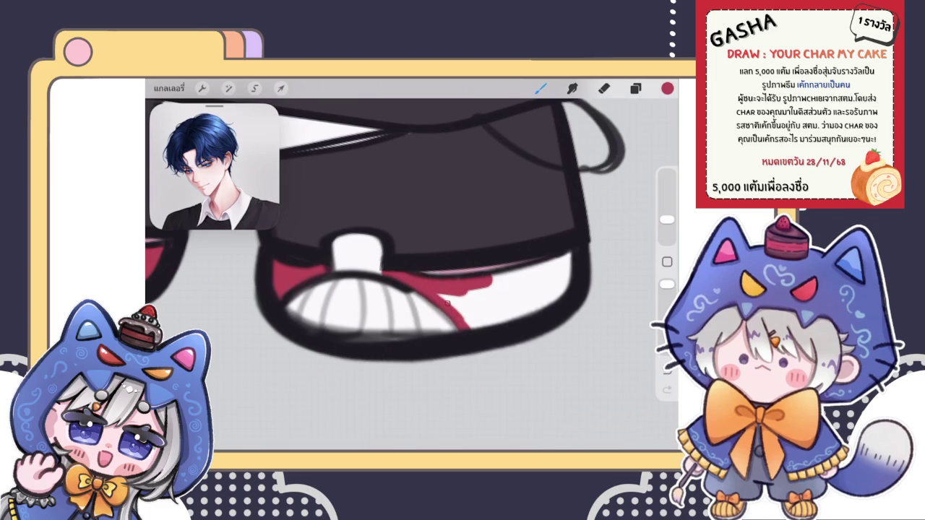
pyautogui.moveTo(438, 292)
pyautogui.mouseDown()
pyautogui.moveTo(477, 326)
pyautogui.moveTo(575, 255)
pyautogui.moveTo(534, 312)
pyautogui.mouseUp()
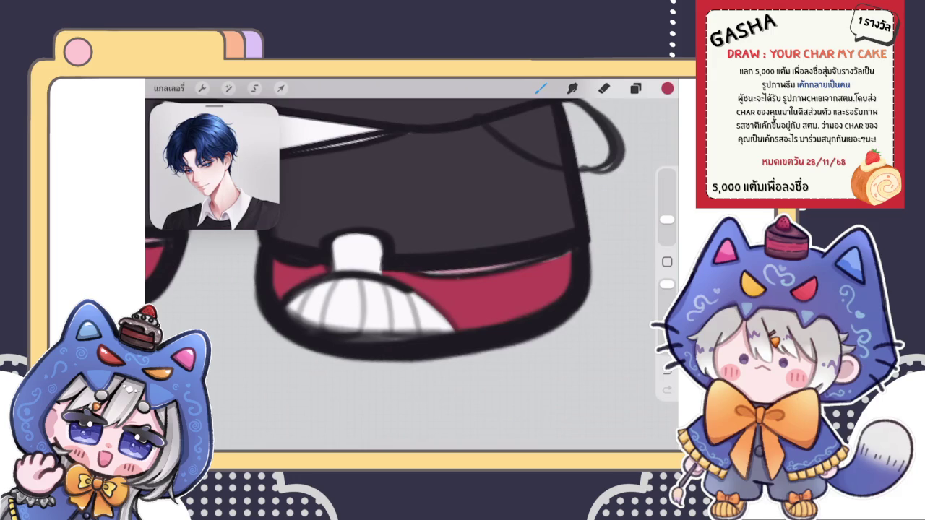
# - Select a different layer in the Layers panel and zoom out
pyautogui.click(635, 88)
pyautogui.click(571, 314)
pyautogui.click(635, 87)
pyautogui.scroll(-3, 398, 217)
pyautogui.scroll(-3, 397, 217)
pyautogui.scroll(-2, 398, 217)
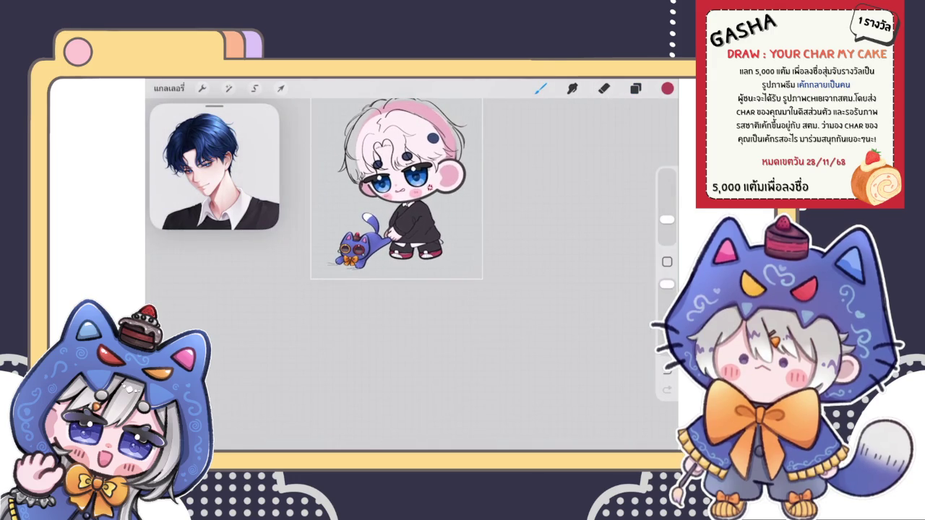
pyautogui.scroll(3, 396, 188)
pyautogui.click(636, 88)
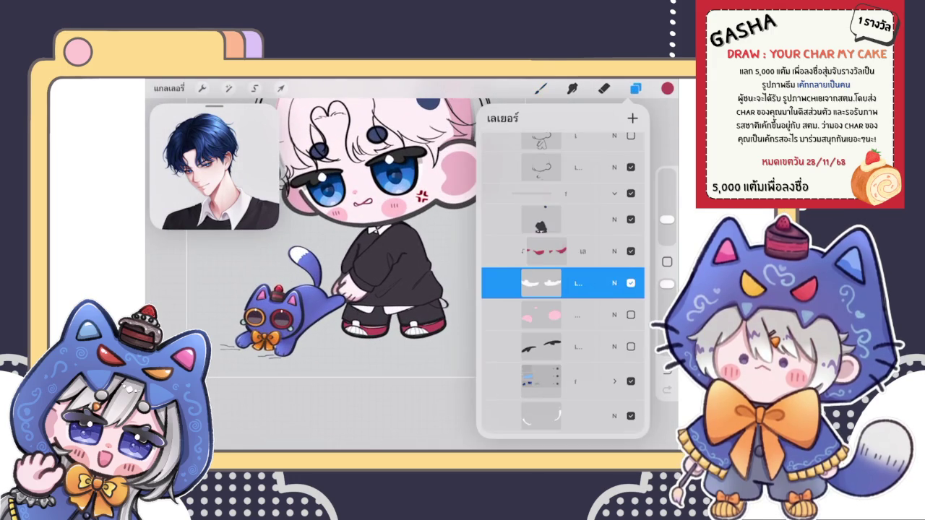
# - Select the layer one row up and eyedrop the dark navy blue from the artwork
pyautogui.click(542, 251)
pyautogui.click(636, 87)
pyautogui.scroll(2, 397, 253)
pyautogui.scroll(2, 397, 253)
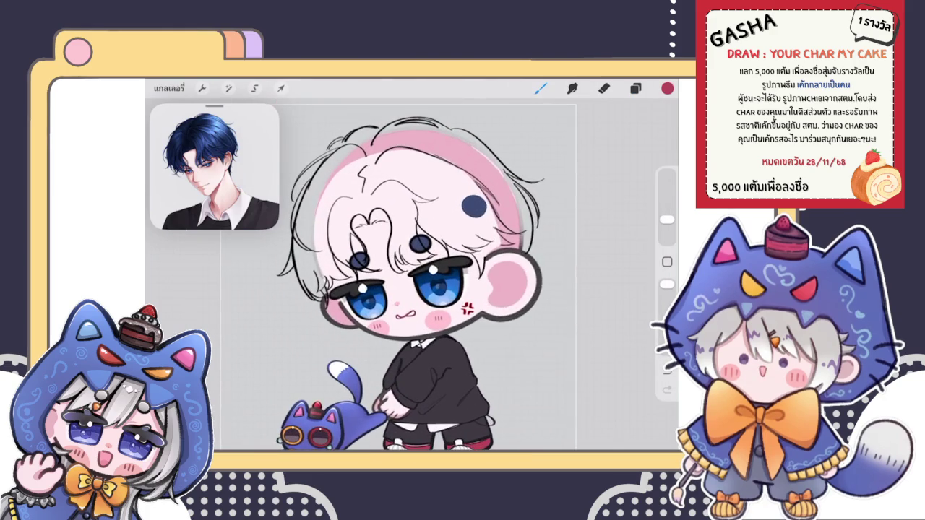
pyautogui.click(635, 88)
pyautogui.click(636, 87)
pyautogui.click(474, 203)
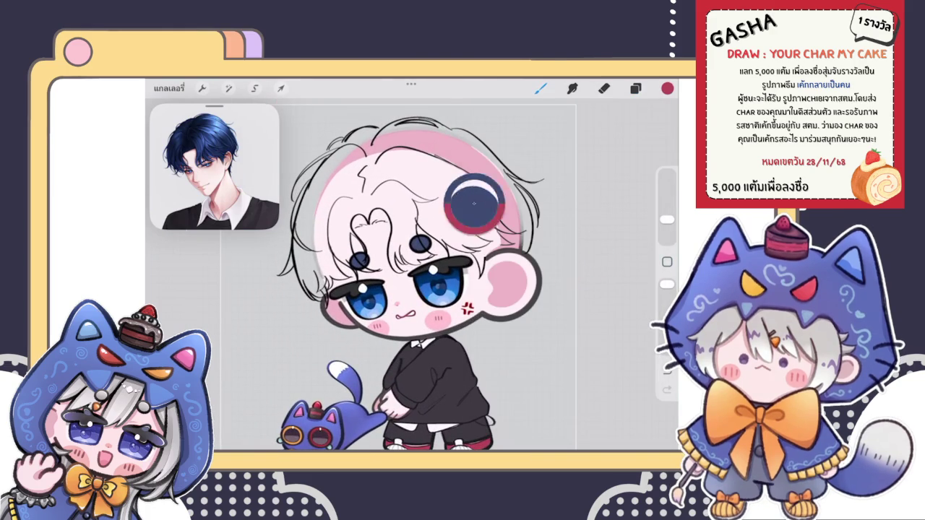
# - Paint dark navy lines up the outer left hair strands
pyautogui.scroll(5, 261, 242)
pyautogui.moveTo(350, 291)
pyautogui.mouseDown()
pyautogui.moveTo(320, 311)
pyautogui.moveTo(355, 252)
pyautogui.mouseUp()
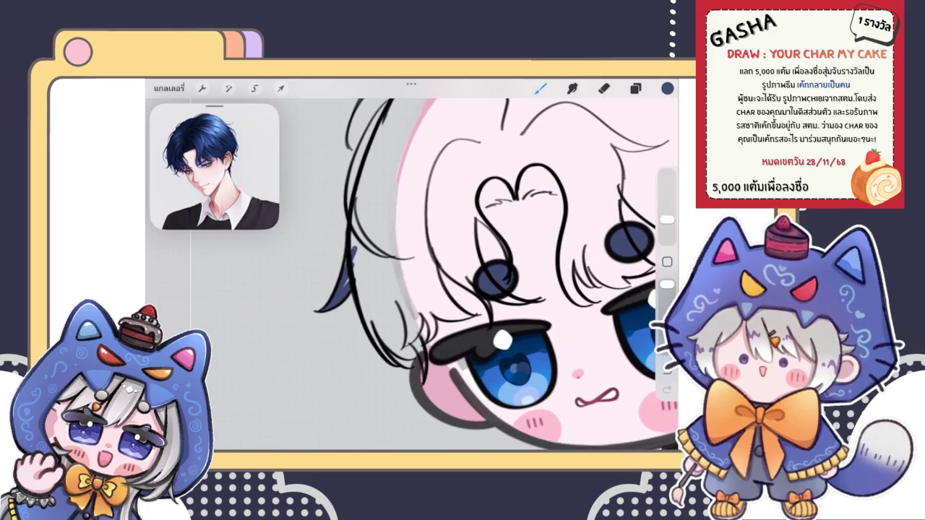
pyautogui.moveTo(354, 283); pyautogui.dragTo(367, 158)
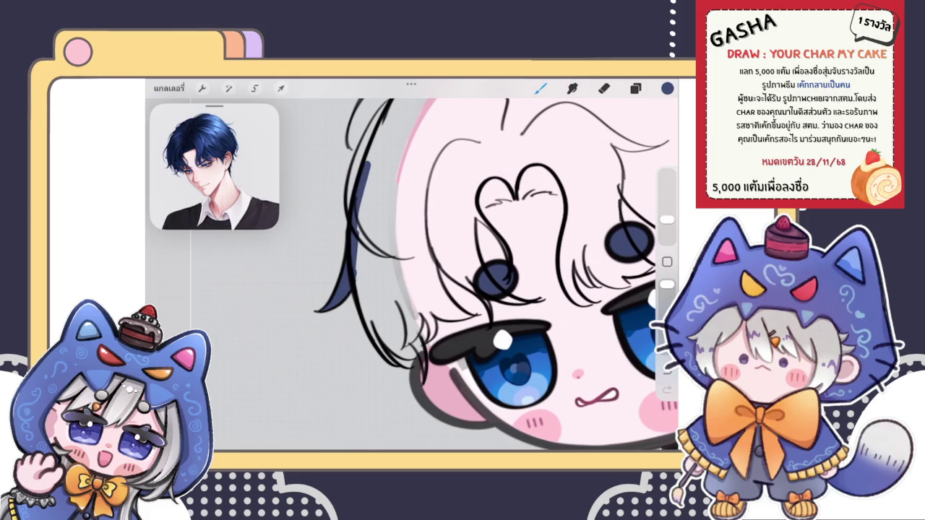
pyautogui.scroll(3, 412, 267)
pyautogui.moveTo(358, 296)
pyautogui.mouseDown()
pyautogui.moveTo(368, 243)
pyautogui.moveTo(409, 168)
pyautogui.moveTo(385, 197)
pyautogui.mouseUp()
pyautogui.scroll(5, 412, 275)
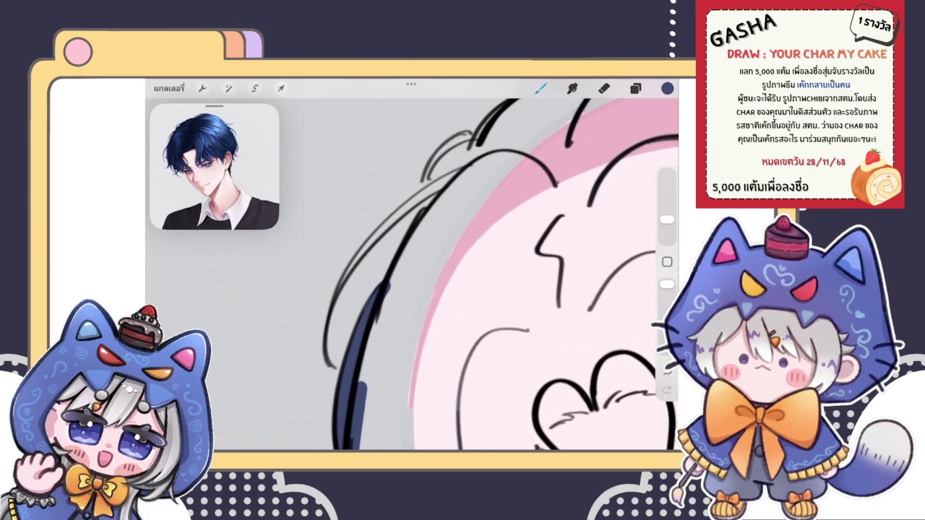
pyautogui.moveTo(329, 315); pyautogui.dragTo(402, 208)
pyautogui.moveTo(343, 275); pyautogui.dragTo(405, 206)
pyautogui.moveTo(365, 256); pyautogui.dragTo(463, 177)
pyautogui.moveTo(404, 206); pyautogui.dragTo(470, 170)
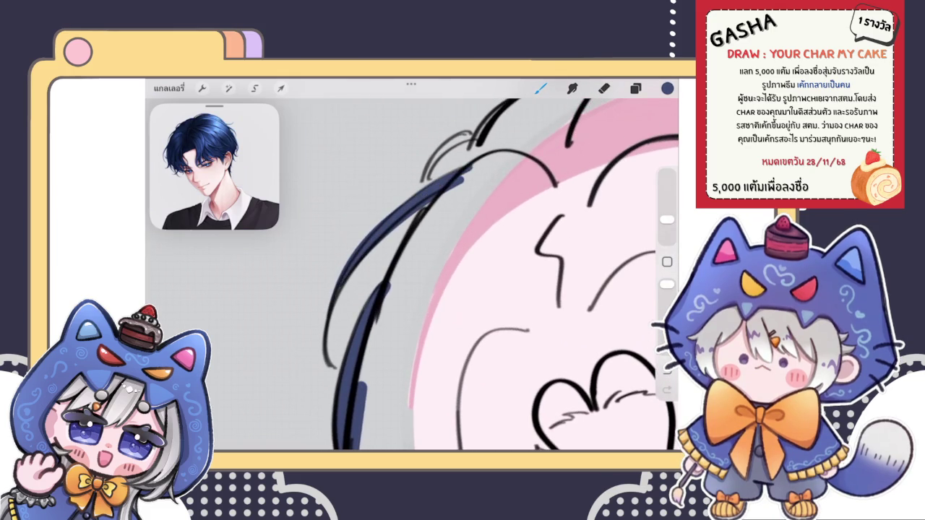
# - Repaint a thicker navy stroke along the strand, then undo the overly thick last stroke
pyautogui.scroll(3, 499, 275)
pyautogui.moveTo(339, 347)
pyautogui.mouseDown()
pyautogui.moveTo(362, 289)
pyautogui.moveTo(467, 179)
pyautogui.mouseUp()
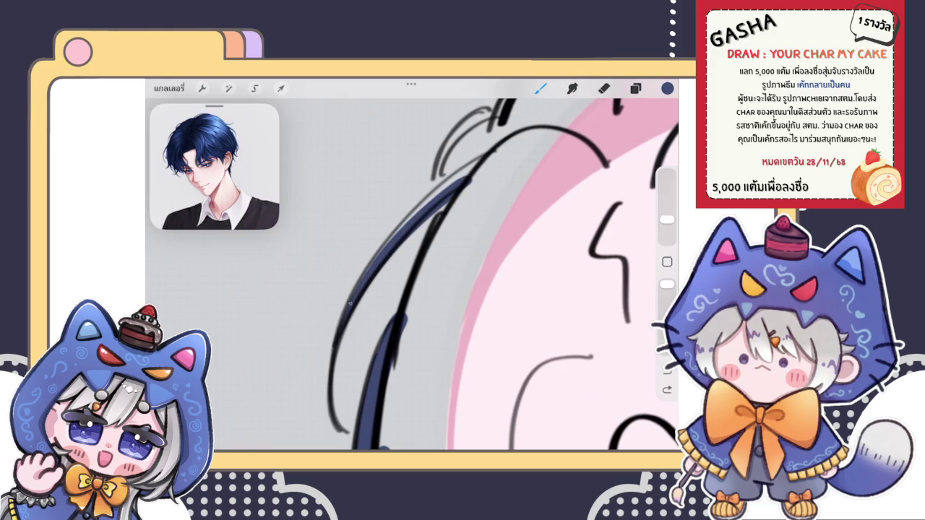
pyautogui.moveTo(344, 311); pyautogui.dragTo(501, 153)
pyautogui.hotkey('ctrl', 'z')
pyautogui.scroll(-5, 448, 275)
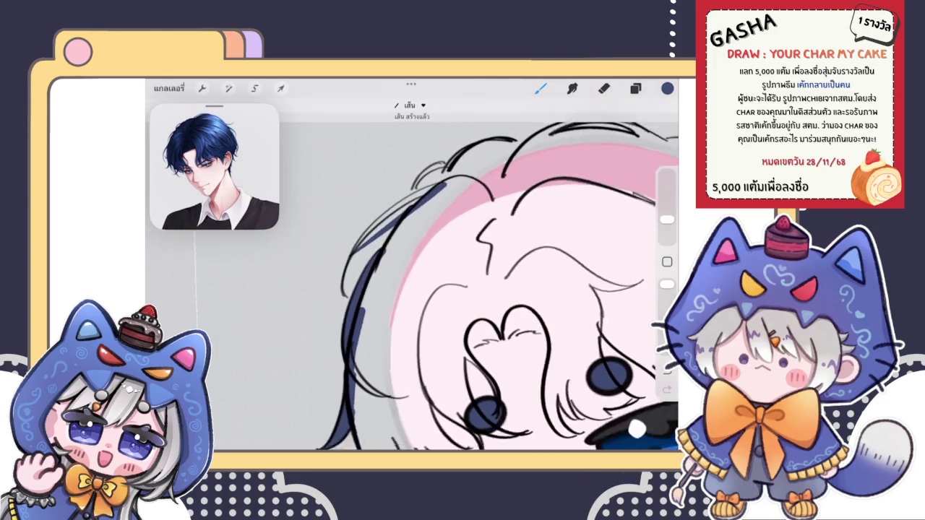
pyautogui.scroll(-3, 449, 289)
pyautogui.scroll(-3, 446, 311)
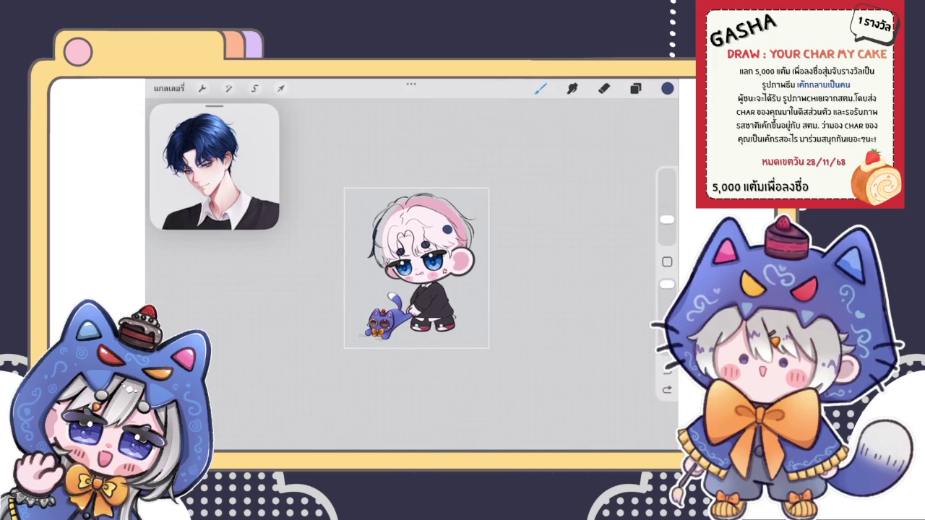
# - Erase the stray dark hair strand left of the head with the Eraser at 4%
pyautogui.scroll(5, 448, 289)
pyautogui.press('e')
pyautogui.moveTo(667, 220); pyautogui.dragTo(666, 228)
pyautogui.moveTo(391, 188); pyautogui.dragTo(379, 282)
pyautogui.moveTo(383, 206); pyautogui.dragTo(369, 253)
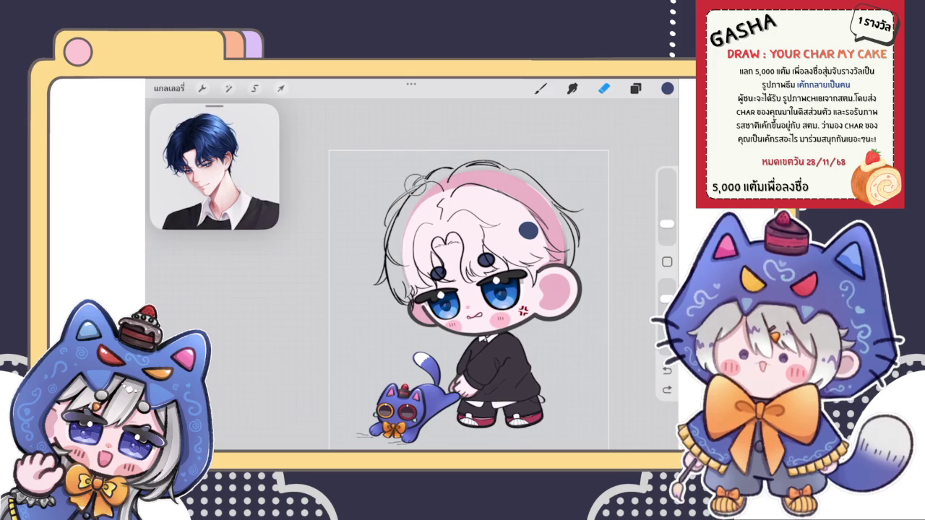
pyautogui.scroll(-2, 455, 289)
# - Review the Layers panel and colour picker without changing anything
pyautogui.click(636, 88)
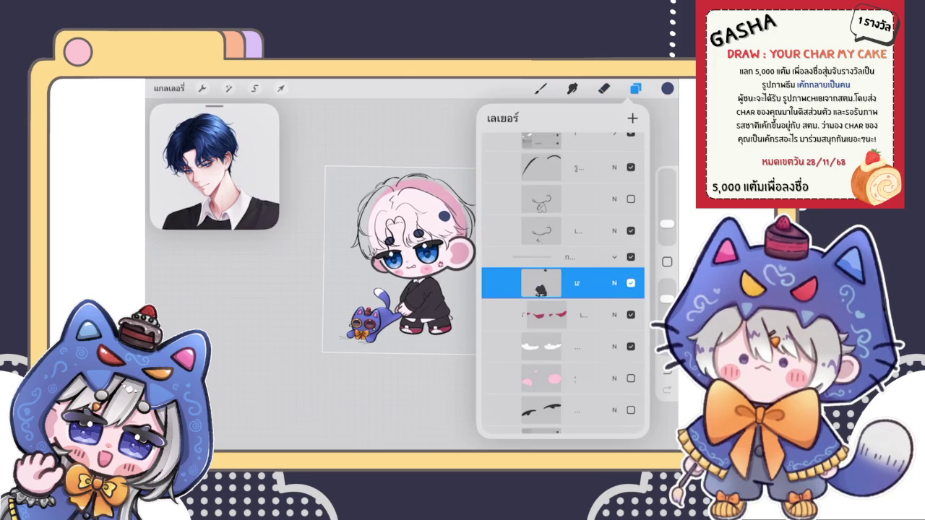
pyautogui.click(604, 88)
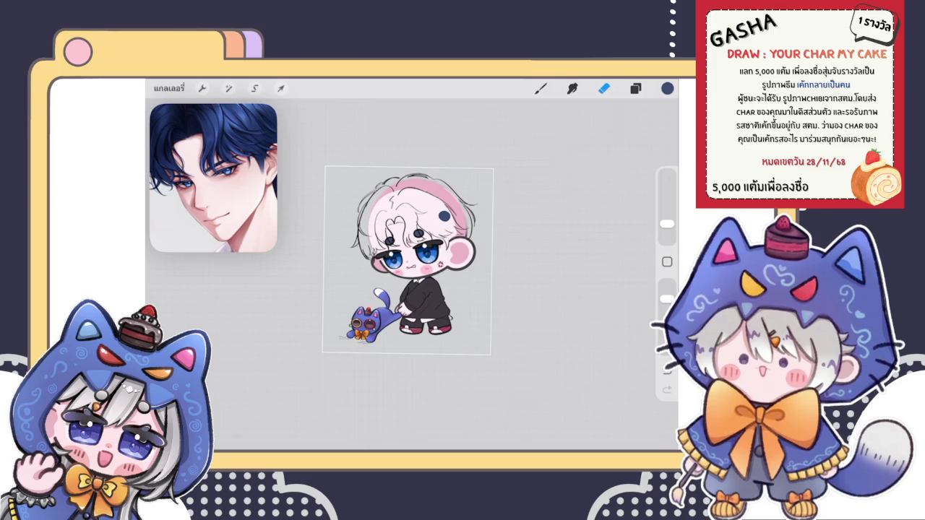
pyautogui.click(667, 88)
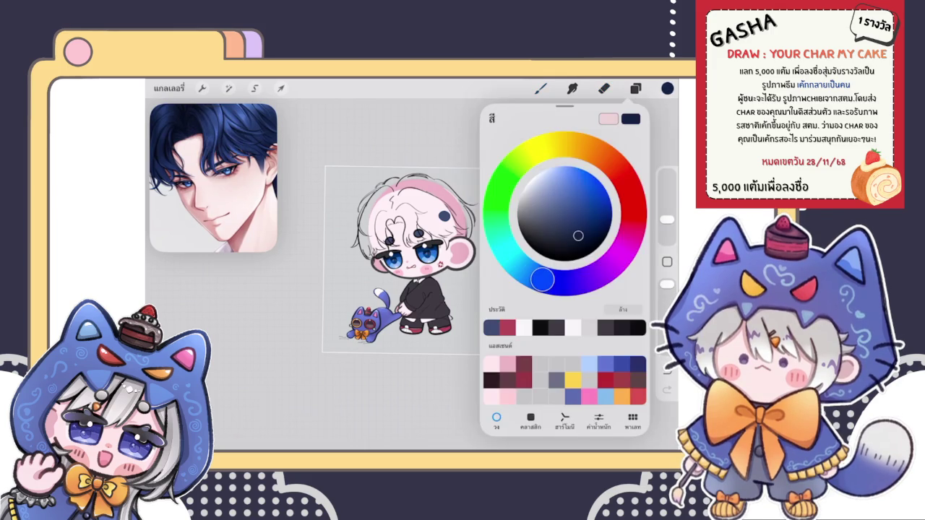
pyautogui.click(667, 88)
pyautogui.click(636, 88)
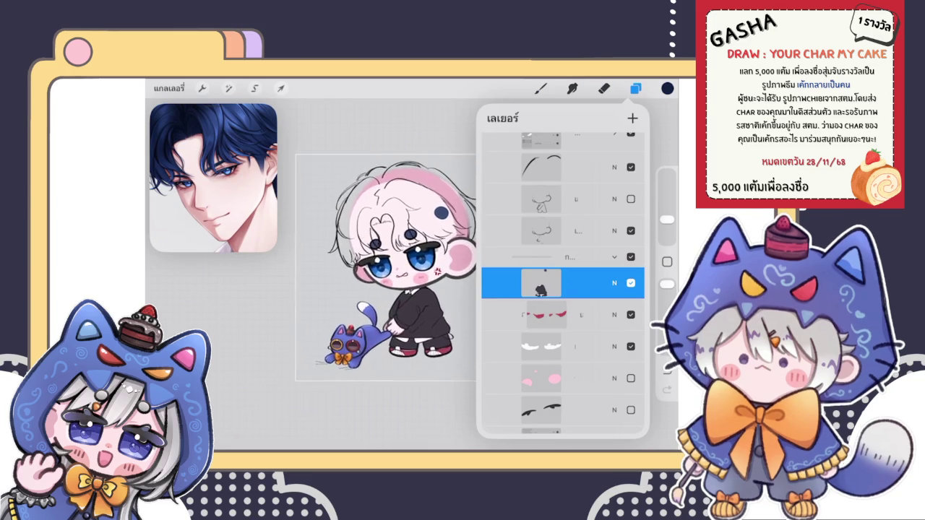
# - Select a different layer and start a freehand lasso around the boy's head
pyautogui.moveTo(404, 260); pyautogui.dragTo(342, 296)
pyautogui.scroll(2, 347, 296)
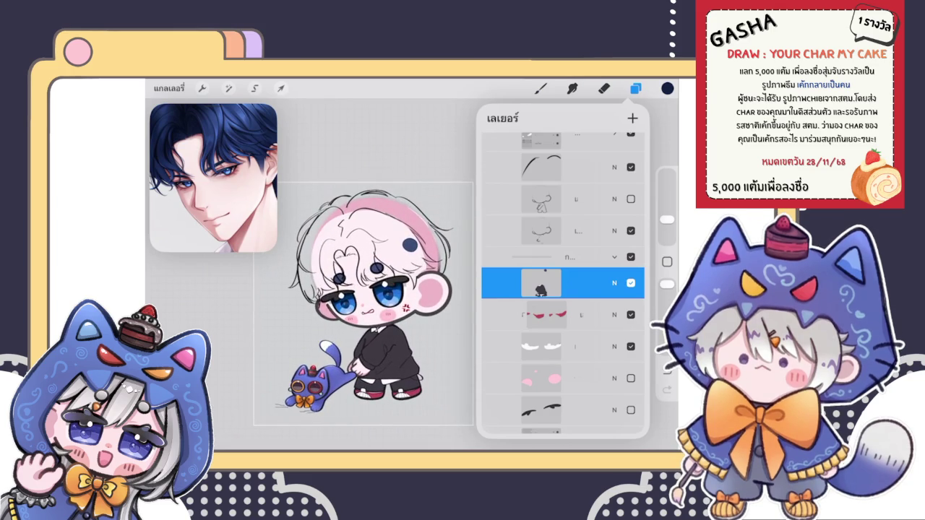
pyautogui.scroll(3, 562, 289)
pyautogui.click(563, 314)
pyautogui.click(540, 88)
pyautogui.scroll(-2, 362, 304)
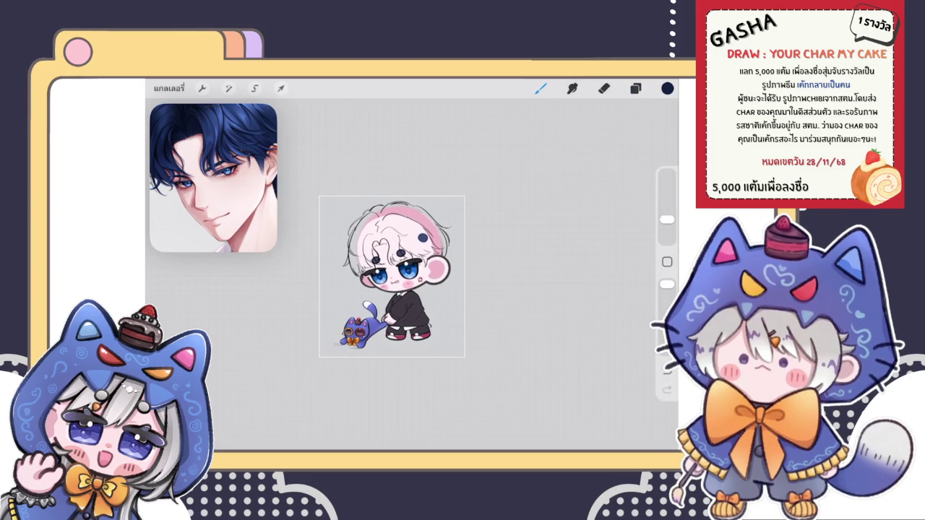
pyautogui.click(229, 88)
pyautogui.moveTo(362, 172); pyautogui.dragTo(444, 185)
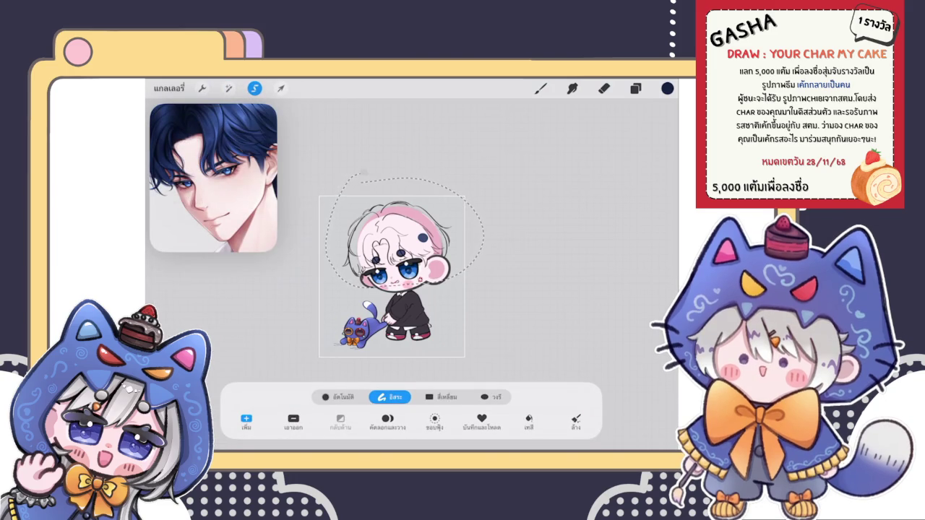
# - Warp the top of the lasso-selected hair to reshape the head's upper outline
pyautogui.click(281, 88)
pyautogui.click(490, 397)
pyautogui.scroll(2, 397, 282)
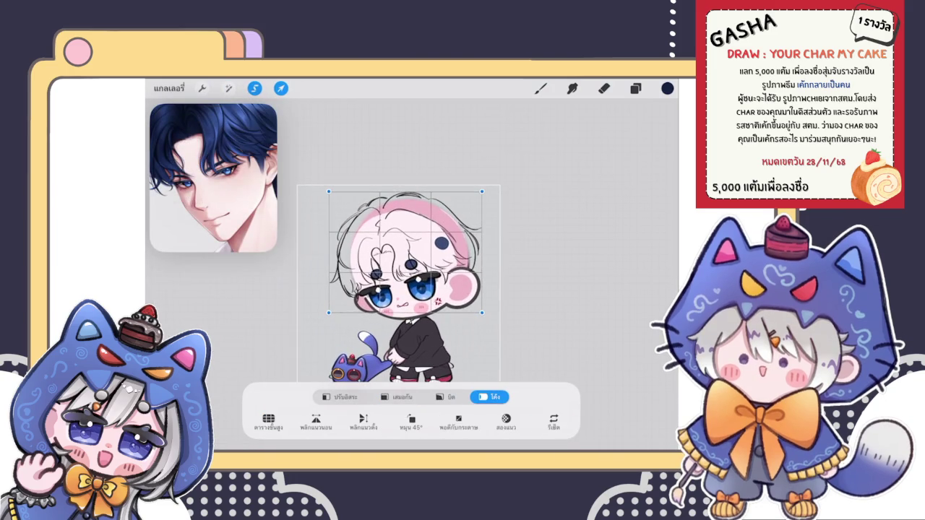
pyautogui.moveTo(427, 210); pyautogui.dragTo(467, 221)
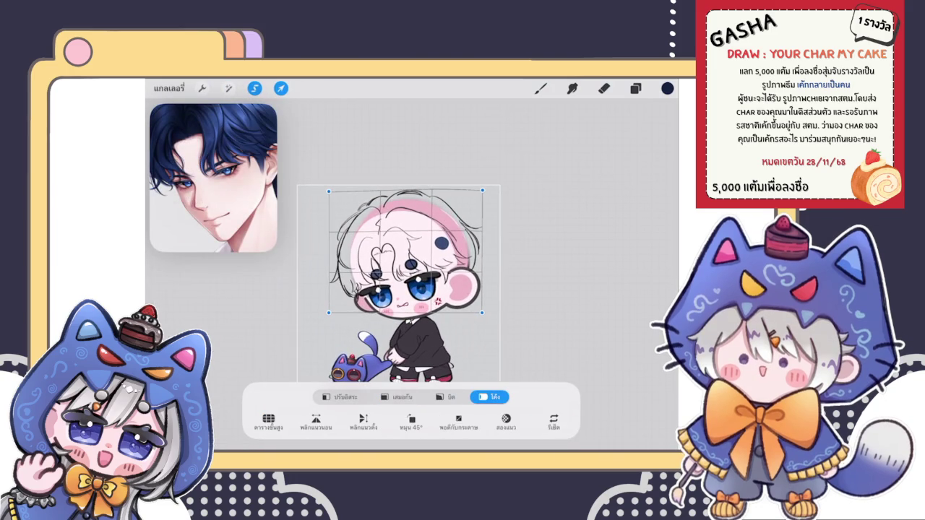
pyautogui.click(540, 87)
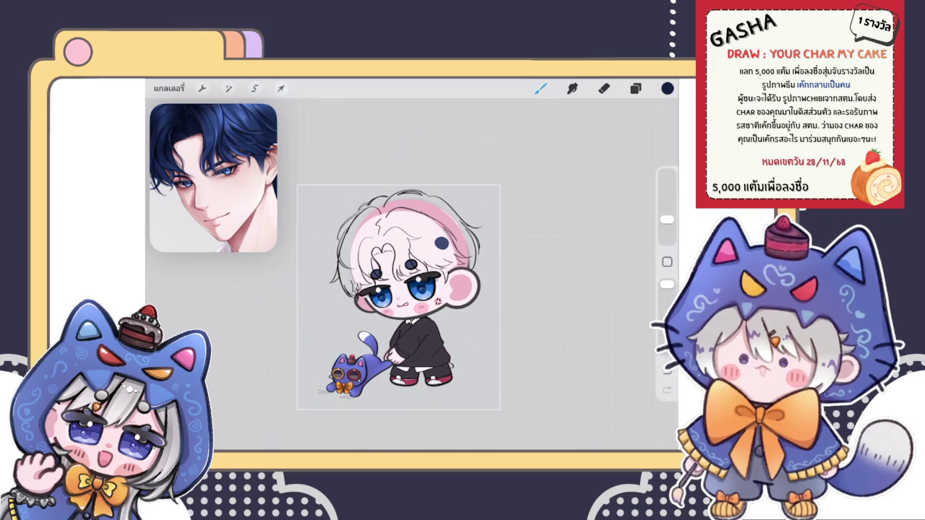
pyautogui.hotkey('ctrl', 'z')
pyautogui.hotkey('ctrl', 'shift', 'z')
pyautogui.click(202, 87)
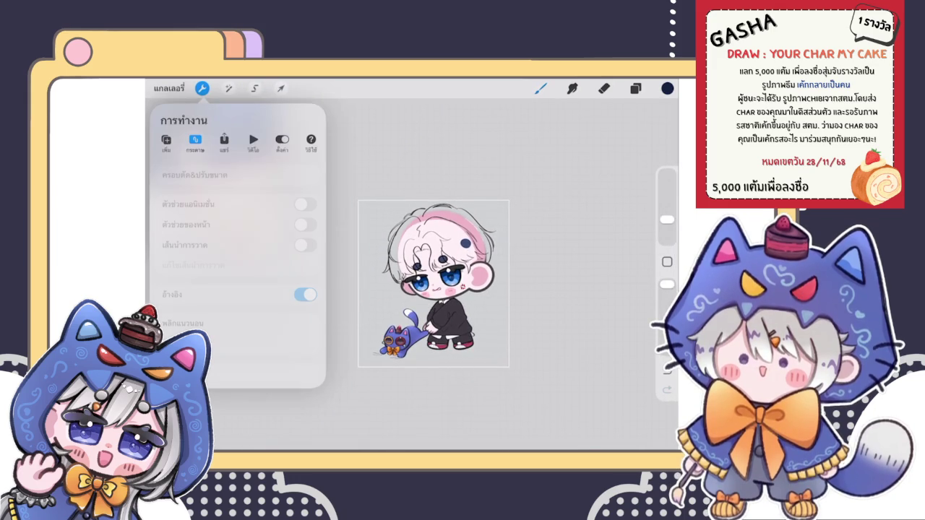
# - Flip the canvas horizontally, then open Liquify at 55% size and exit it
pyautogui.click(183, 323)
pyautogui.scroll(5, 470, 311)
pyautogui.click(229, 88)
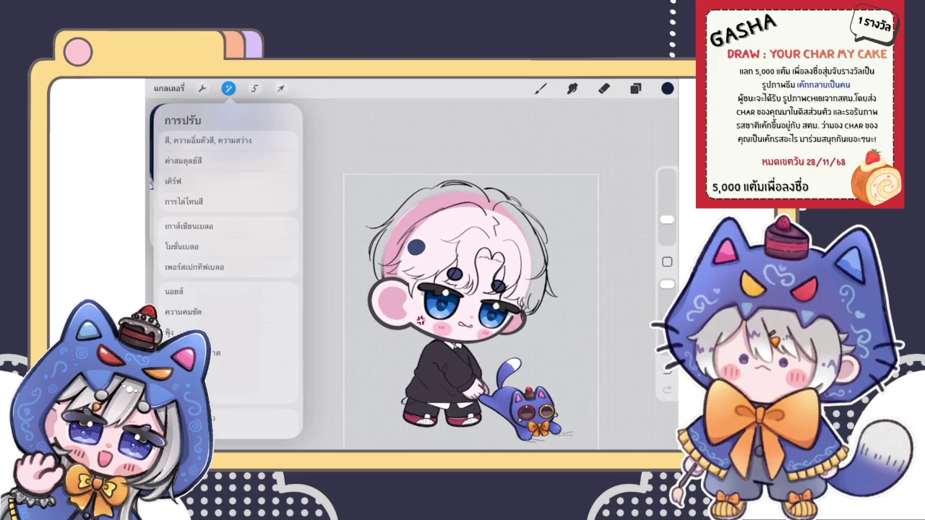
pyautogui.click(192, 418)
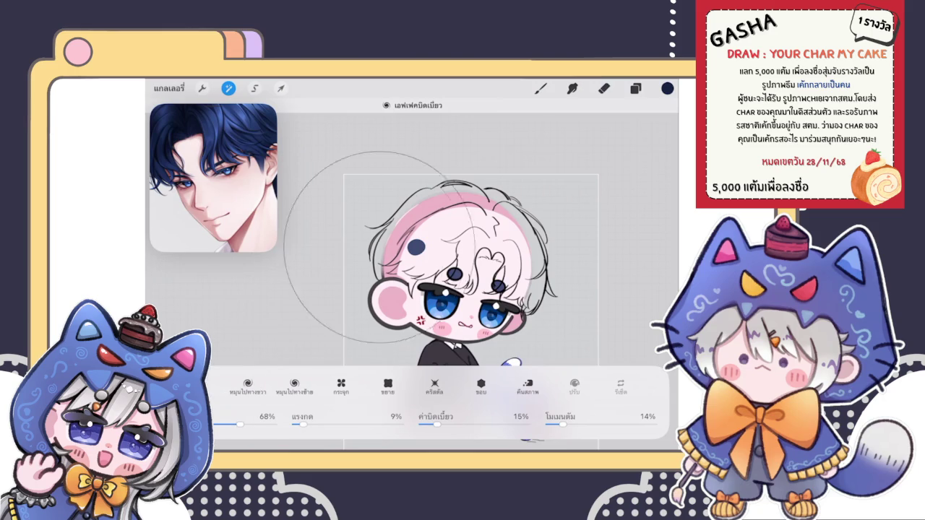
pyautogui.moveTo(239, 426); pyautogui.dragTo(226, 425)
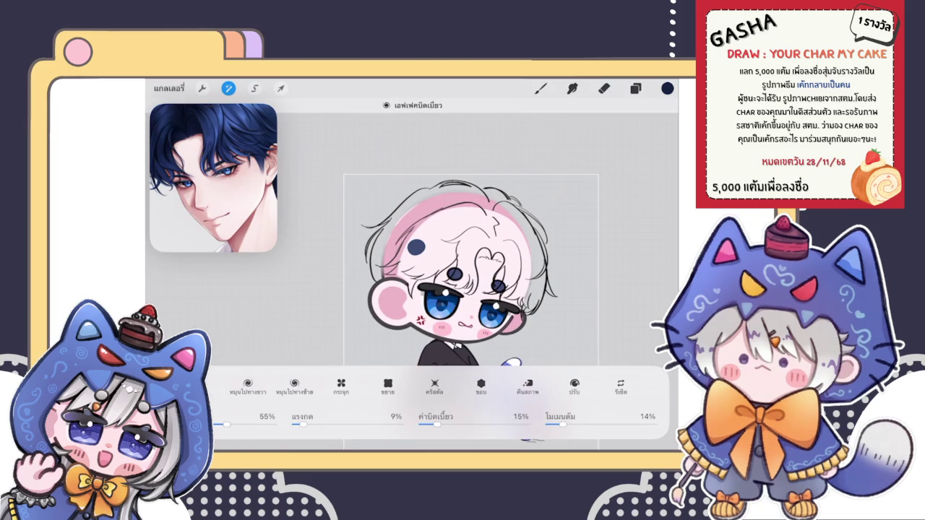
pyautogui.press('b')
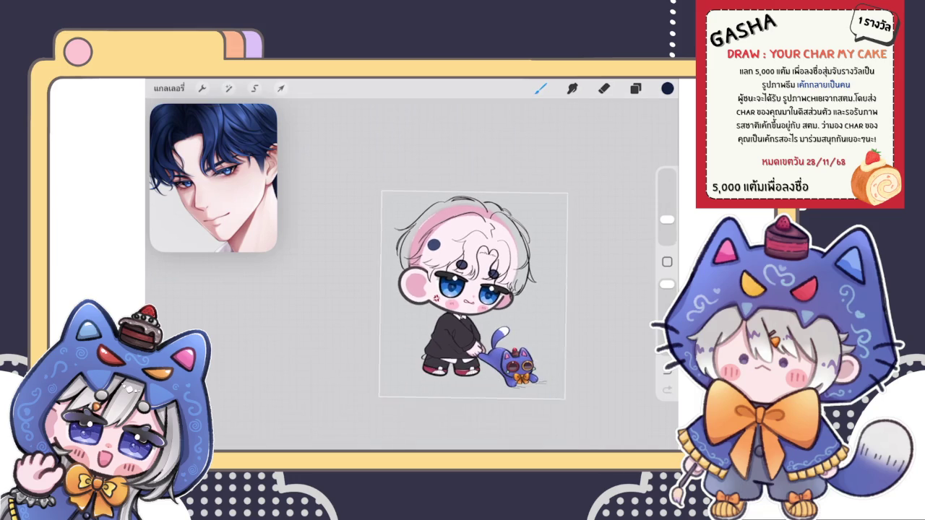
pyautogui.scroll(-3, 461, 293)
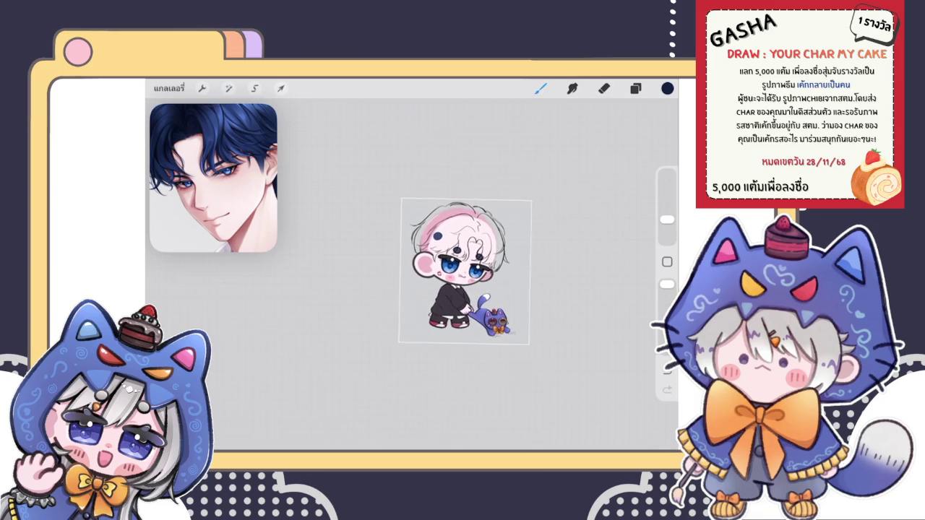
# - Zoom in on the face and locate the face group in the Layers panel
pyautogui.scroll(2, 449, 274)
pyautogui.scroll(5, 433, 268)
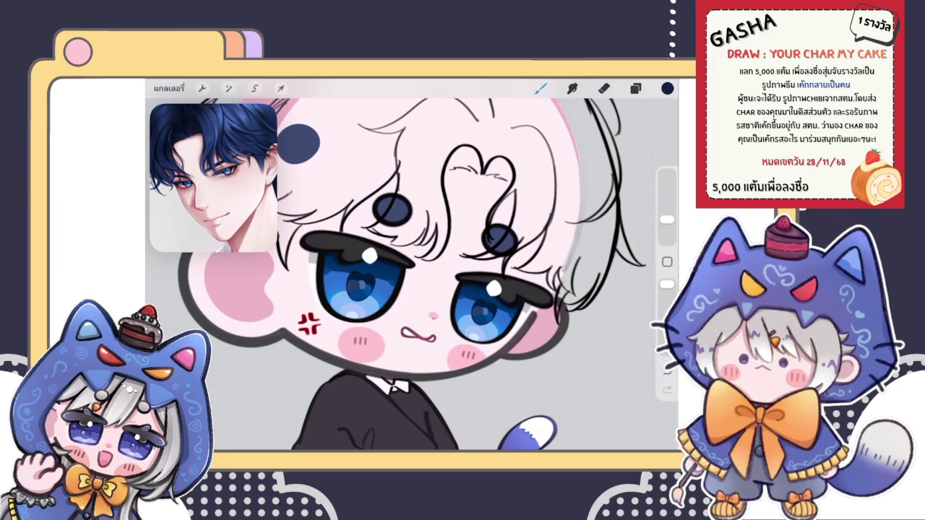
pyautogui.scroll(2, 412, 268)
pyautogui.scroll(2, 412, 267)
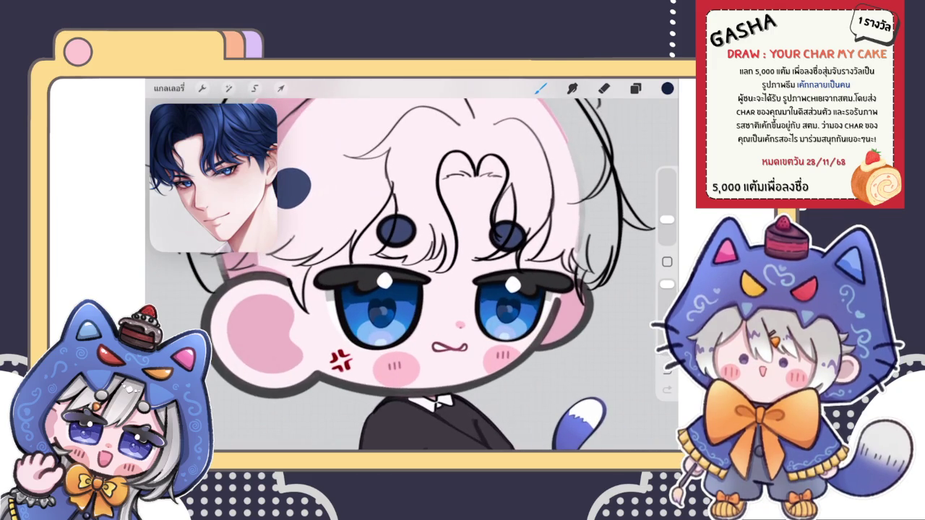
pyautogui.scroll(2, 412, 268)
pyautogui.click(636, 88)
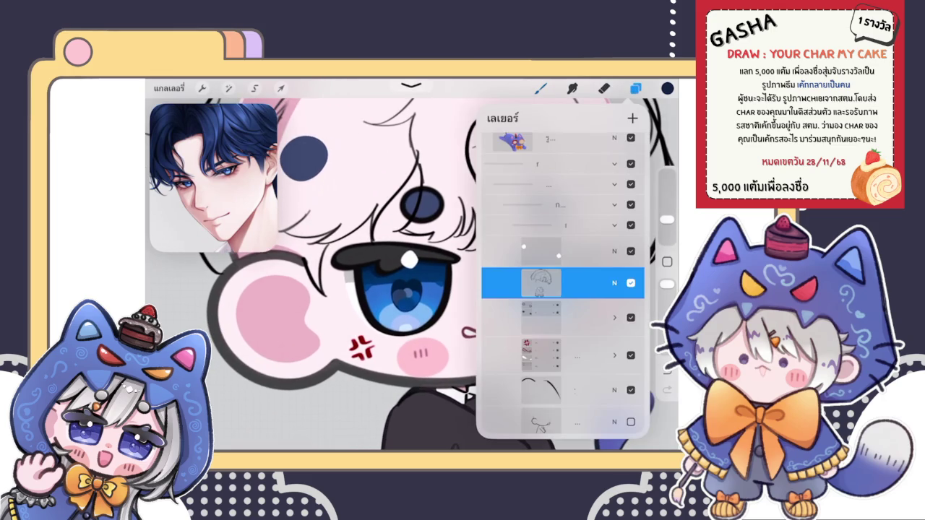
pyautogui.scroll(-4, 562, 282)
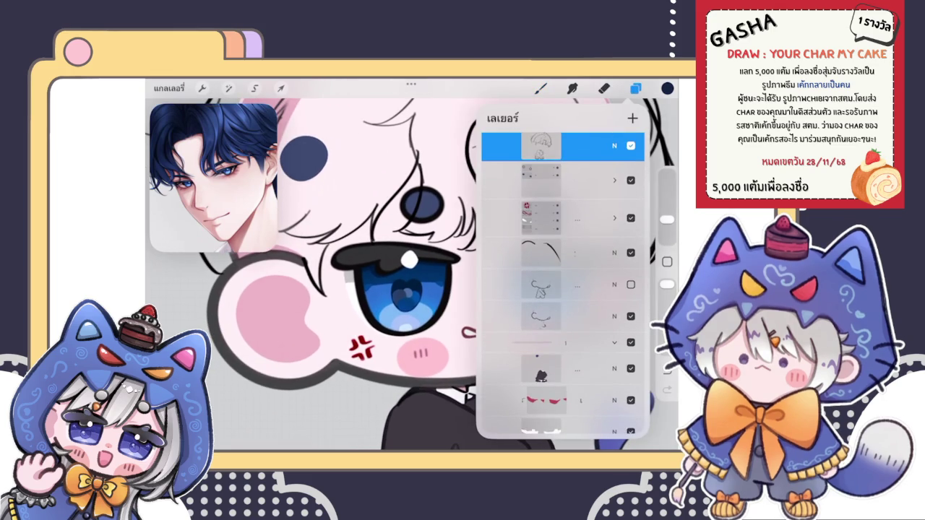
pyautogui.moveTo(550, 342); pyautogui.dragTo(549, 209)
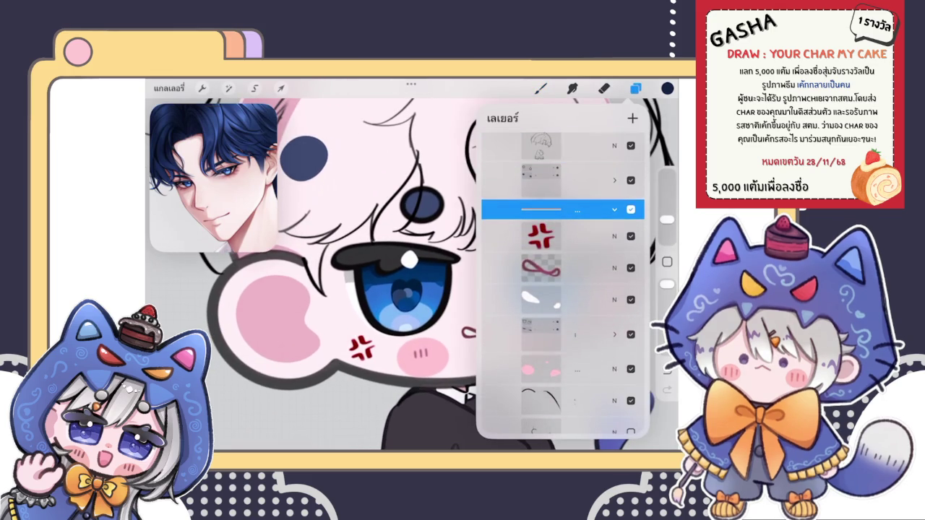
# - Expand the face group, pick the eye lineart layer, and lasso the left eye freehand
pyautogui.click(549, 329)
pyautogui.click(615, 325)
pyautogui.click(549, 351)
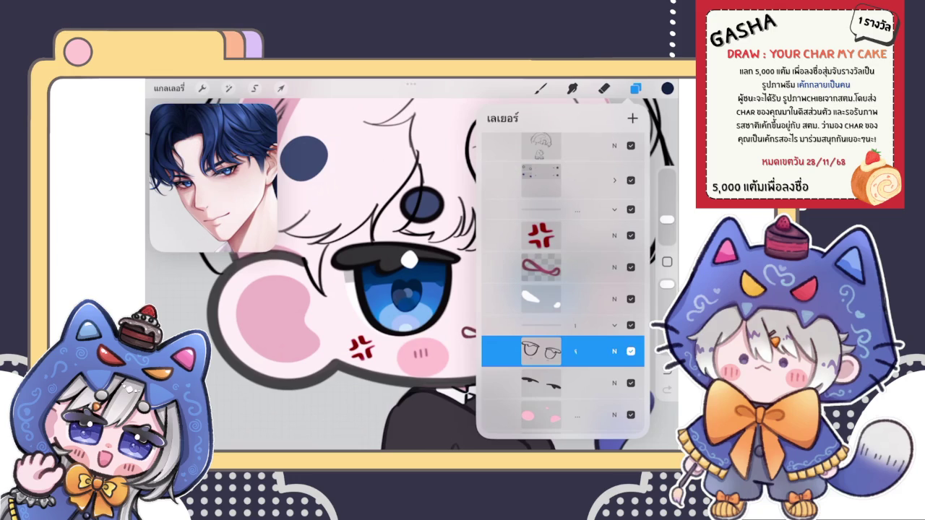
pyautogui.click(254, 88)
pyautogui.moveTo(355, 321); pyautogui.dragTo(355, 215)
# - Liquify the area under the left eye at 31% size and apply it
pyautogui.click(229, 88)
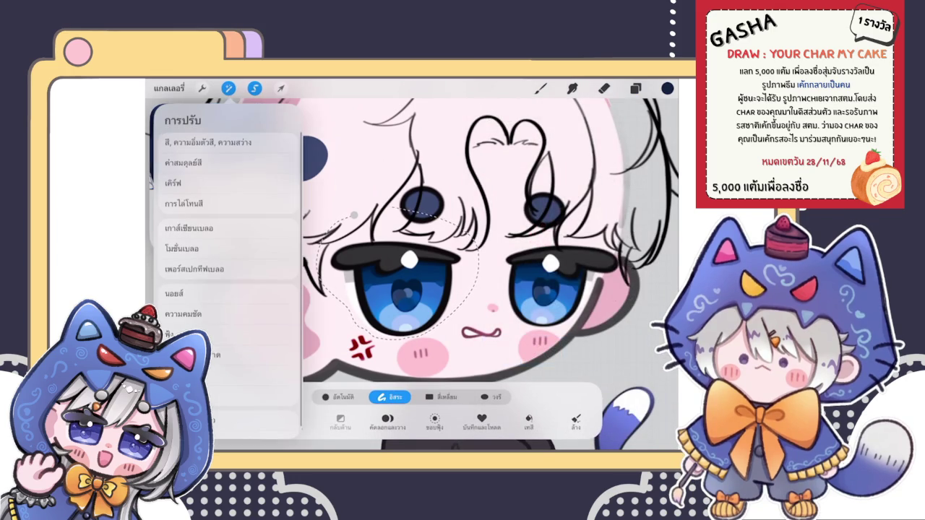
pyautogui.click(188, 417)
pyautogui.moveTo(246, 425); pyautogui.dragTo(250, 425)
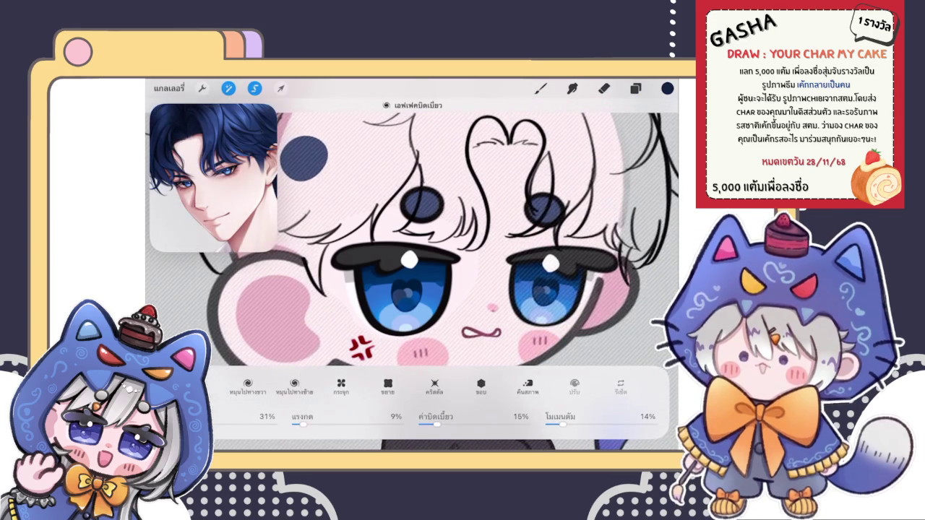
pyautogui.moveTo(365, 310)
pyautogui.mouseDown()
pyautogui.moveTo(433, 340)
pyautogui.moveTo(441, 318)
pyautogui.mouseUp()
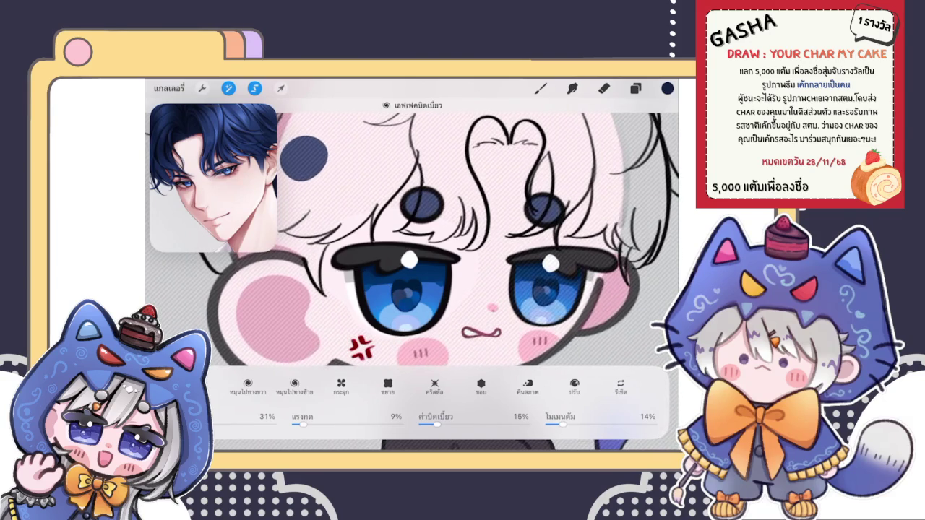
pyautogui.click(541, 88)
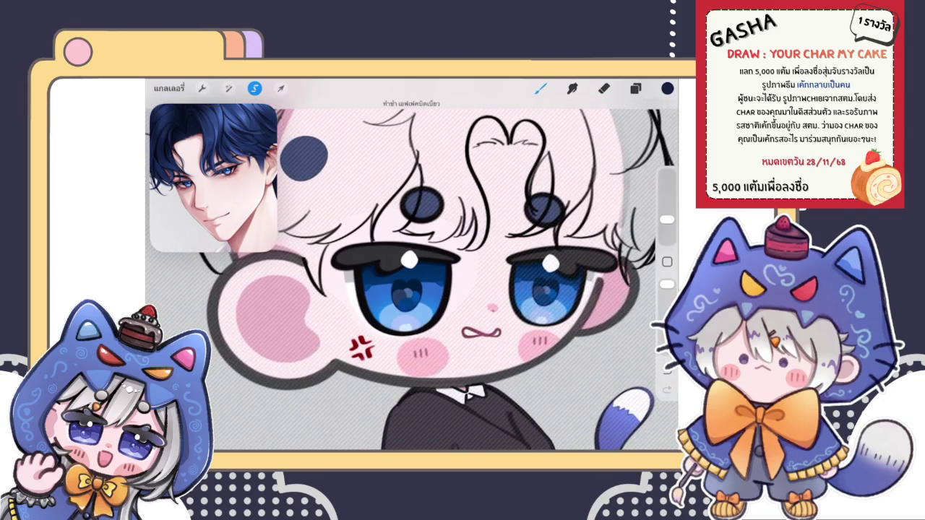
pyautogui.scroll(-2, 412, 275)
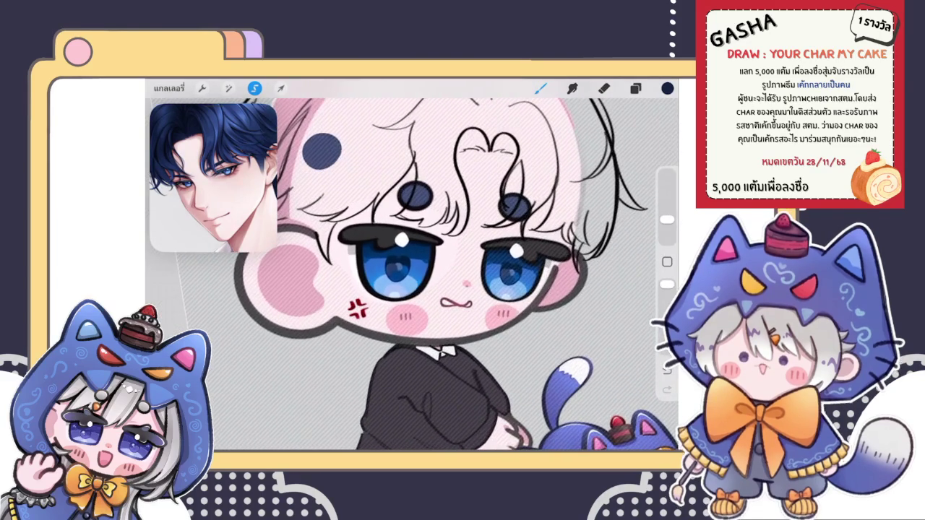
pyautogui.scroll(-2, 412, 275)
pyautogui.scroll(-2, 412, 275)
pyautogui.scroll(-3, 412, 275)
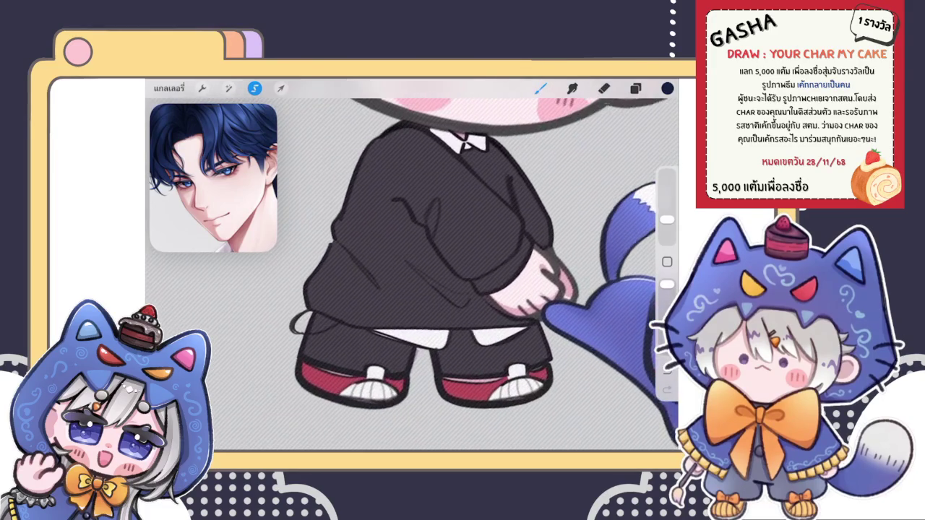
pyautogui.scroll(3, 412, 275)
pyautogui.scroll(-2, 412, 275)
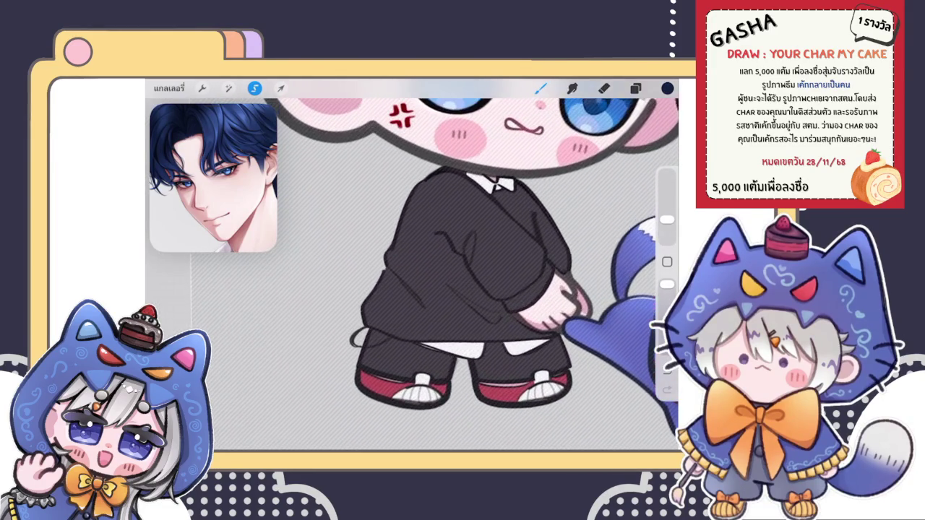
# - Reshape the rough hair sketch layer with Liquify at 48% size
pyautogui.click(636, 88)
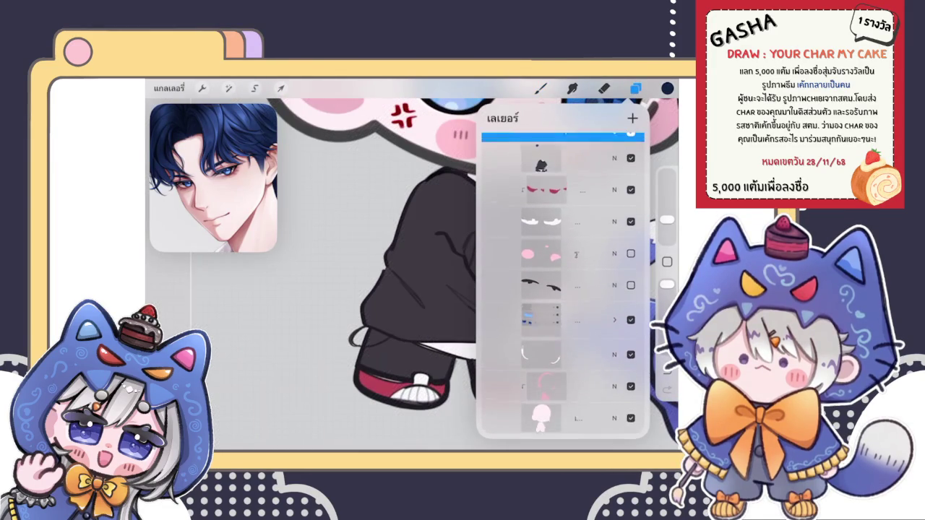
pyautogui.scroll(2, 563, 282)
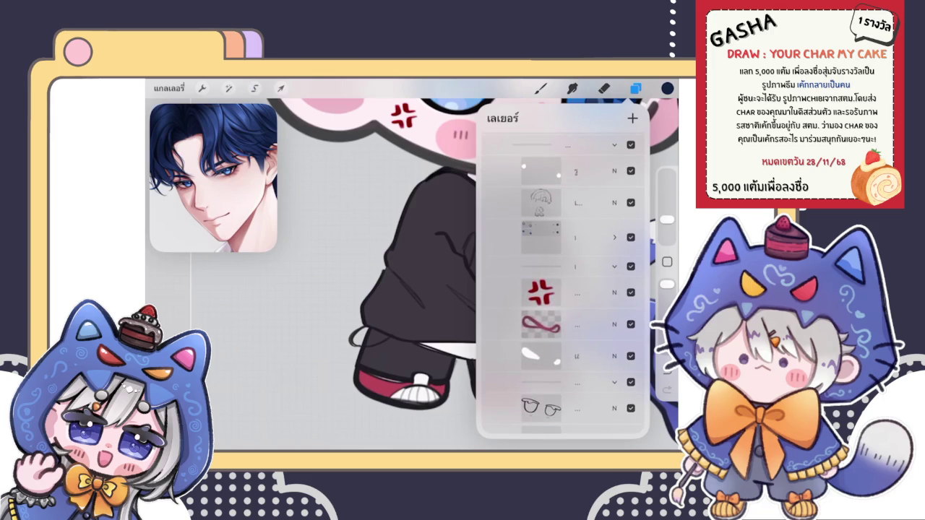
pyautogui.click(562, 203)
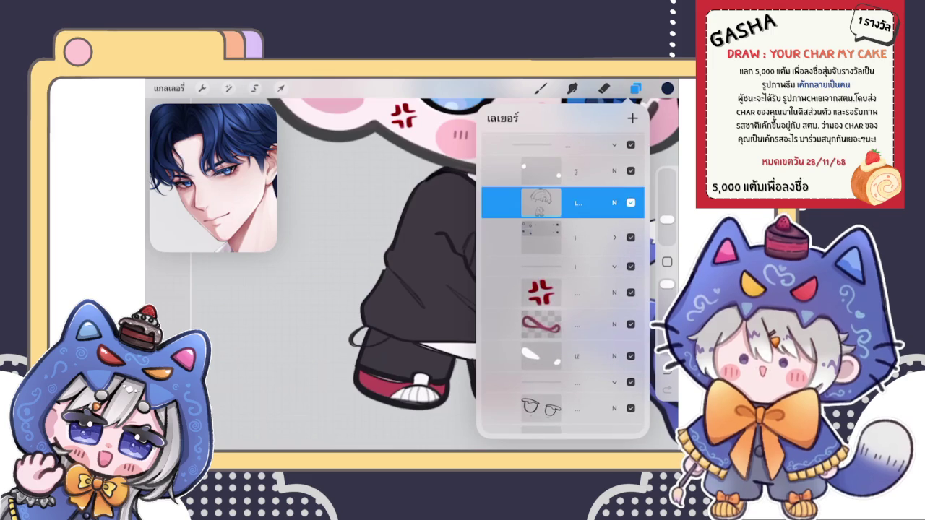
pyautogui.click(229, 88)
pyautogui.click(209, 311)
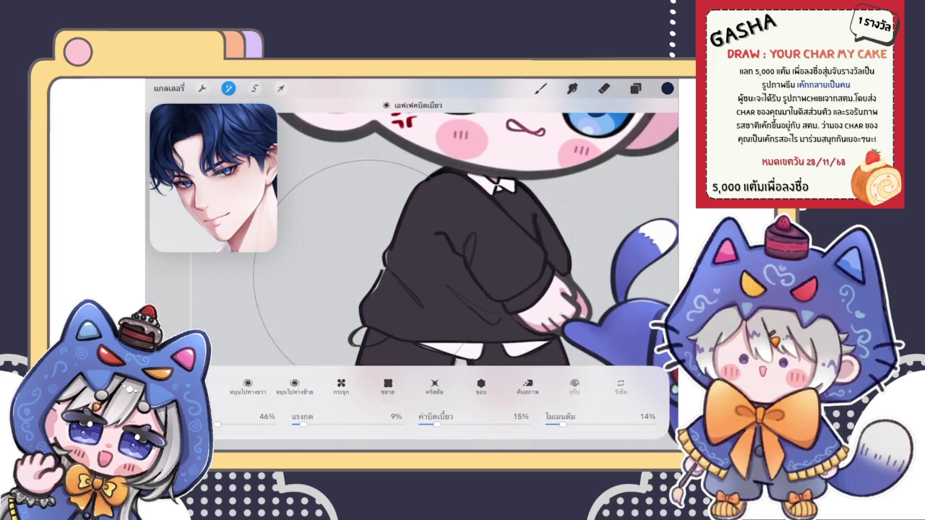
pyautogui.moveTo(217, 424)
pyautogui.mouseDown()
pyautogui.moveTo(191, 424)
pyautogui.moveTo(219, 424)
pyautogui.mouseUp()
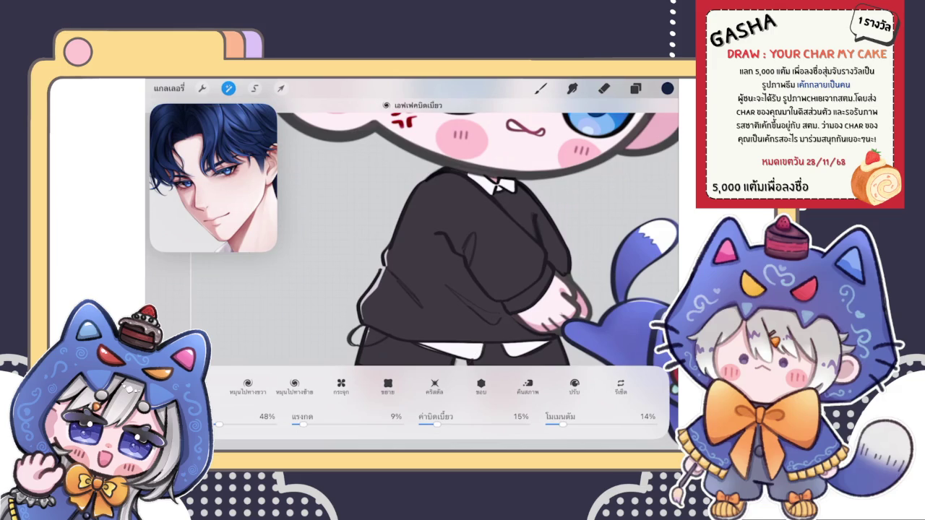
pyautogui.click(540, 88)
pyautogui.scroll(-2, 489, 239)
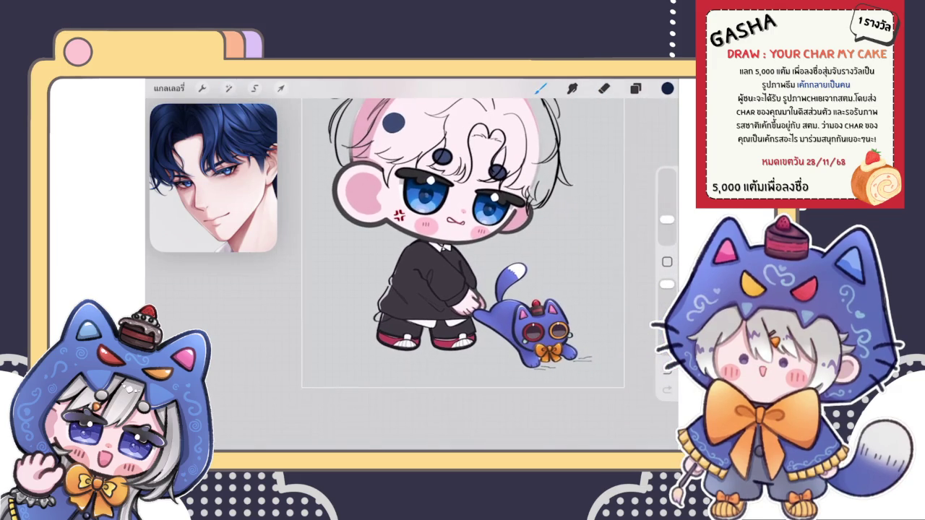
pyautogui.scroll(2, 462, 238)
pyautogui.click(202, 88)
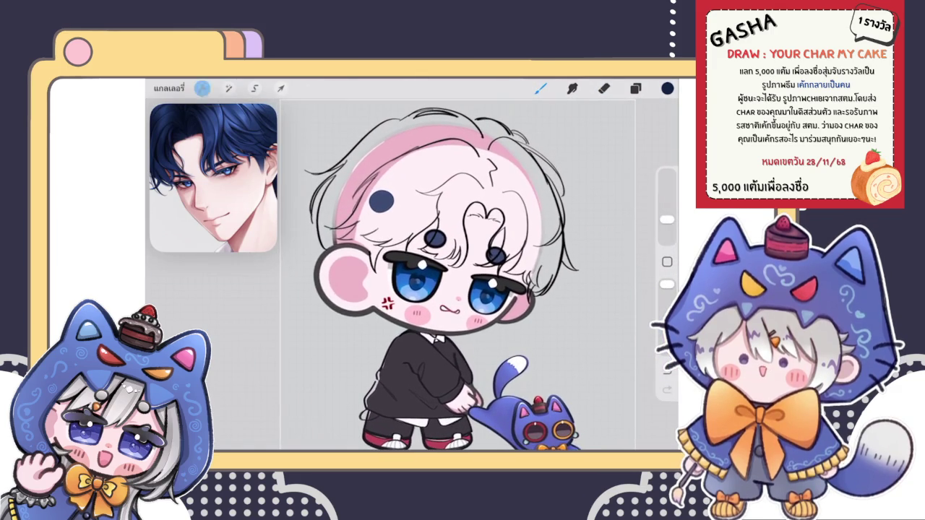
pyautogui.scroll(-2, 463, 275)
pyautogui.scroll(-3, 427, 267)
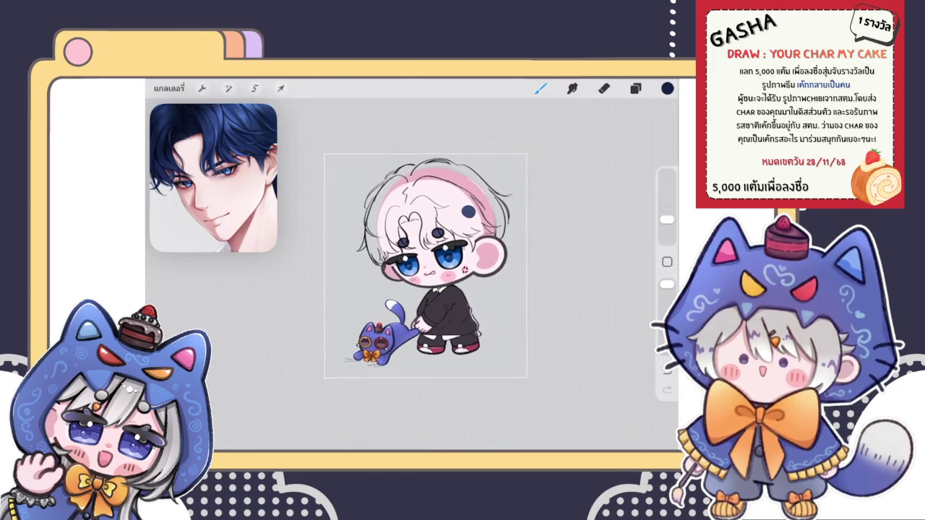
pyautogui.scroll(1, 426, 278)
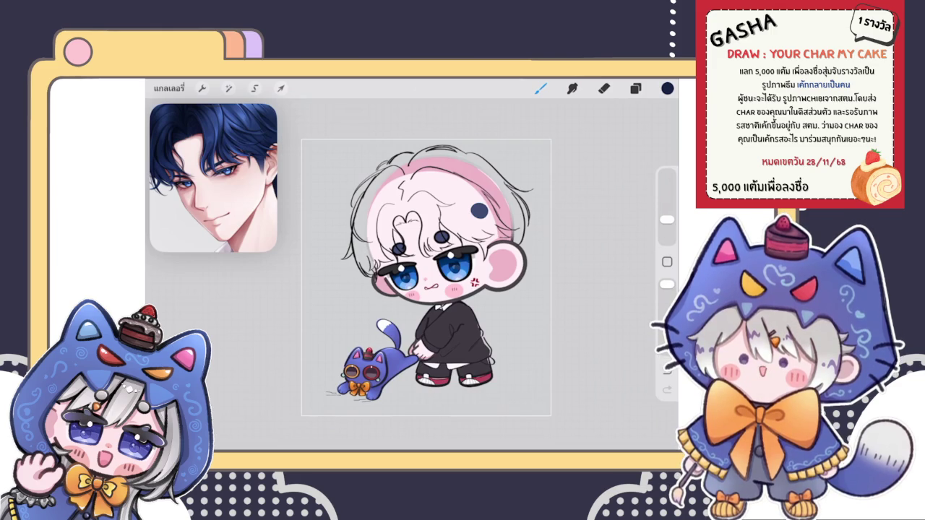
pyautogui.scroll(10, 434, 355)
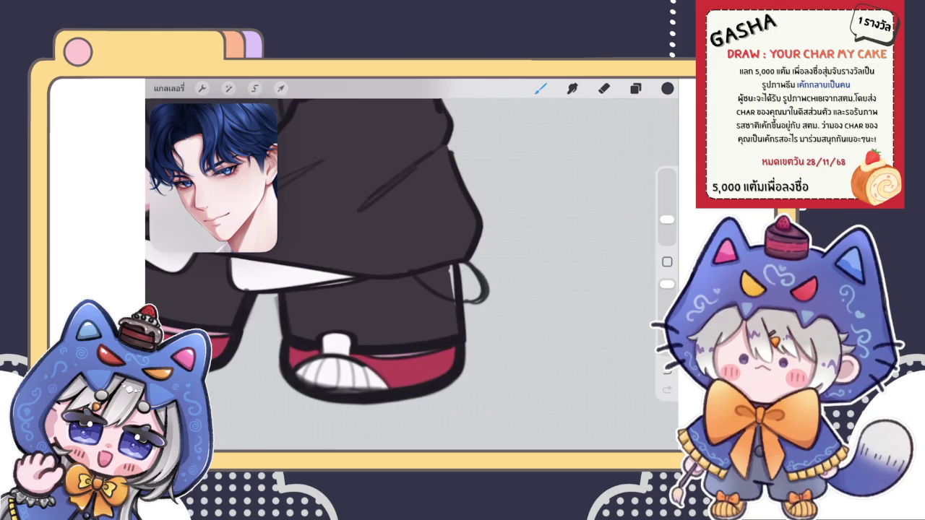
# - Zoom around the drawing and select the rough hair sketch layer
pyautogui.scroll(3, 469, 310)
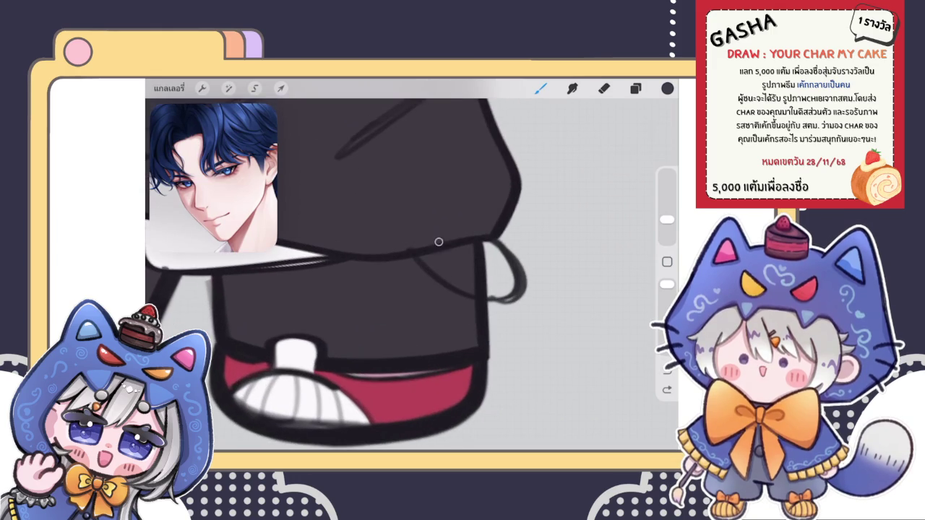
pyautogui.scroll(-3, 407, 254)
pyautogui.scroll(-3, 391, 217)
pyautogui.scroll(2, 390, 217)
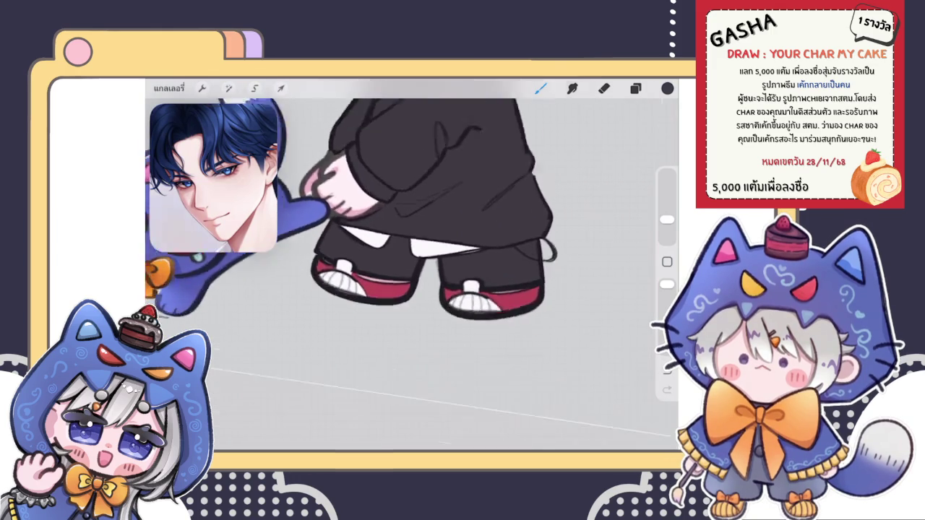
pyautogui.scroll(-3, 391, 217)
pyautogui.scroll(2, 405, 239)
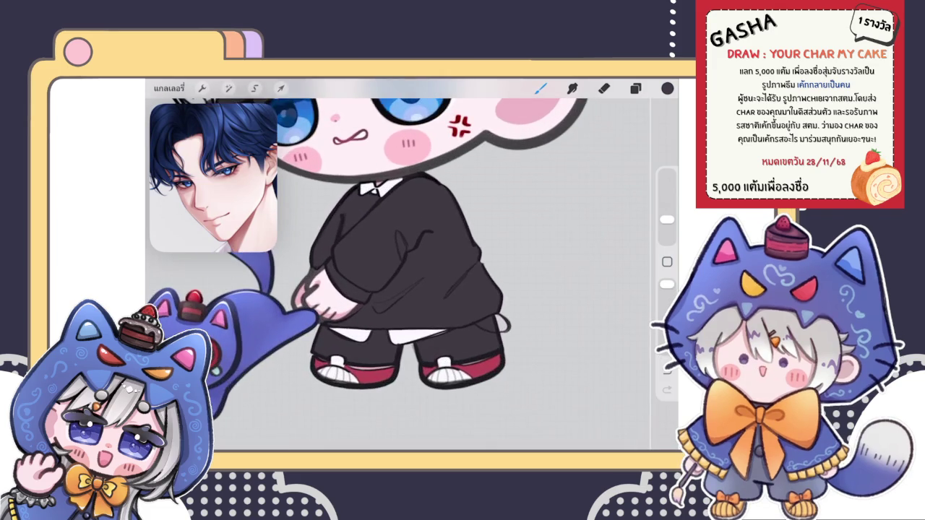
pyautogui.scroll(-5, 405, 238)
pyautogui.scroll(-1, 418, 229)
pyautogui.scroll(3, 406, 272)
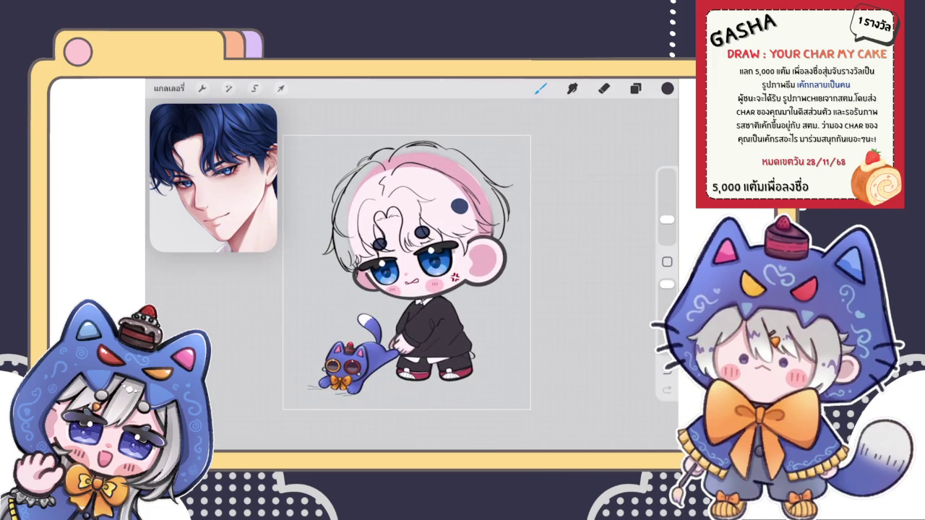
pyautogui.click(635, 88)
pyautogui.scroll(3, 563, 282)
pyautogui.scroll(5, 564, 282)
pyautogui.click(563, 240)
# - Liquify the hair sketch lines near the ear, then shrink the warp brush
pyautogui.scroll(3, 376, 274)
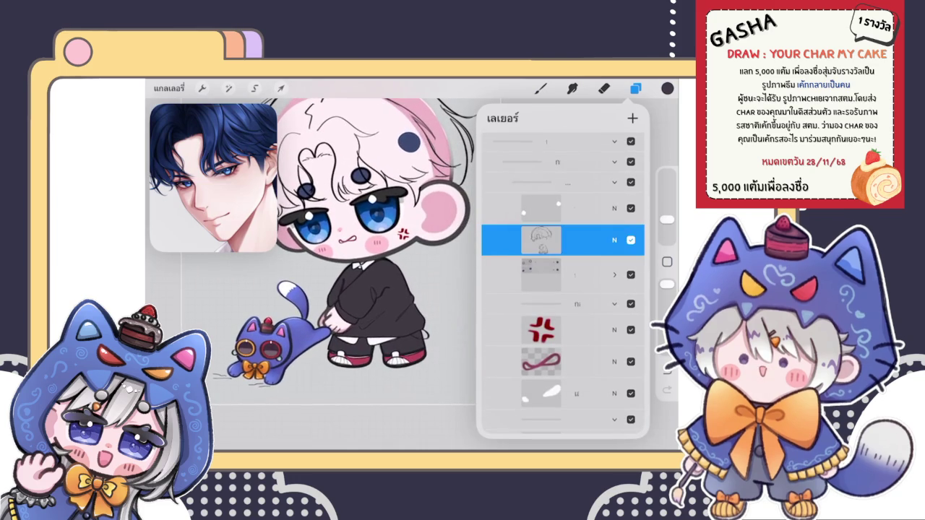
pyautogui.click(228, 88)
pyautogui.click(209, 390)
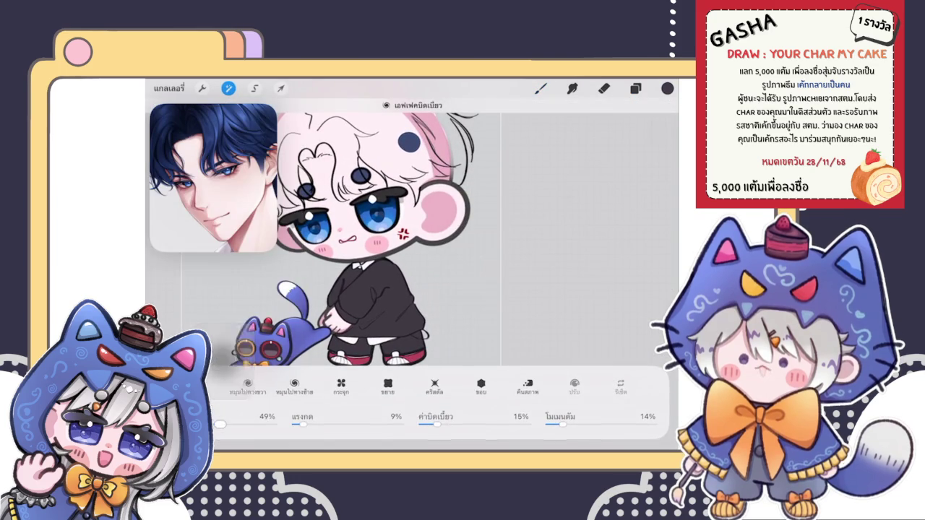
pyautogui.moveTo(433, 216); pyautogui.dragTo(433, 297)
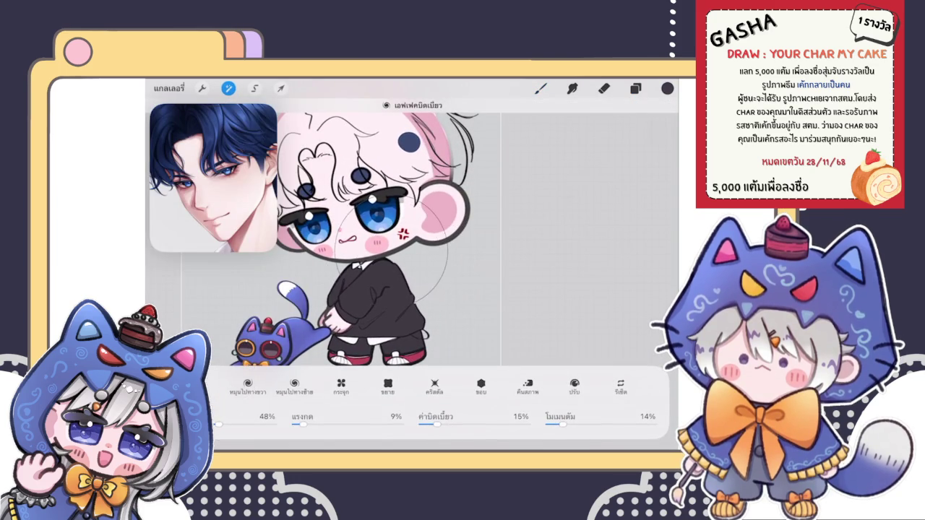
pyautogui.moveTo(217, 425); pyautogui.dragTo(209, 425)
pyautogui.press('b')
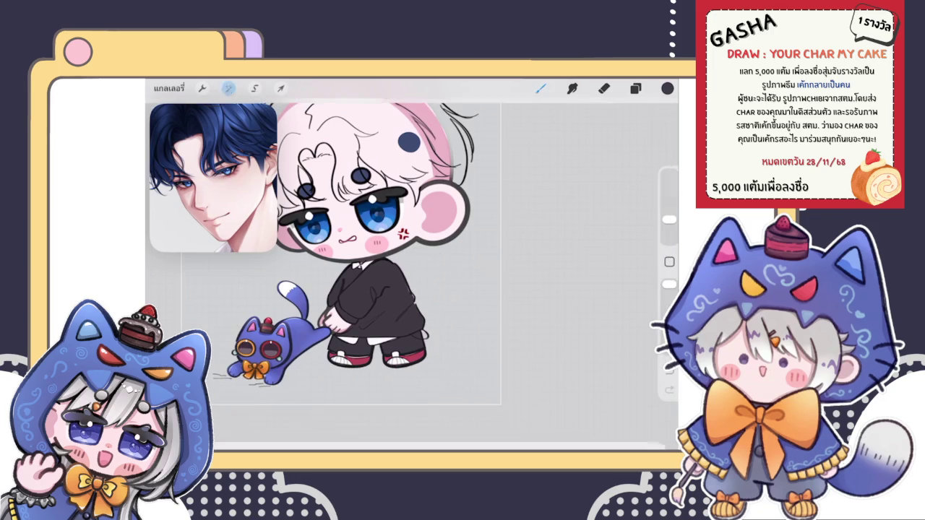
pyautogui.scroll(-3, 401, 239)
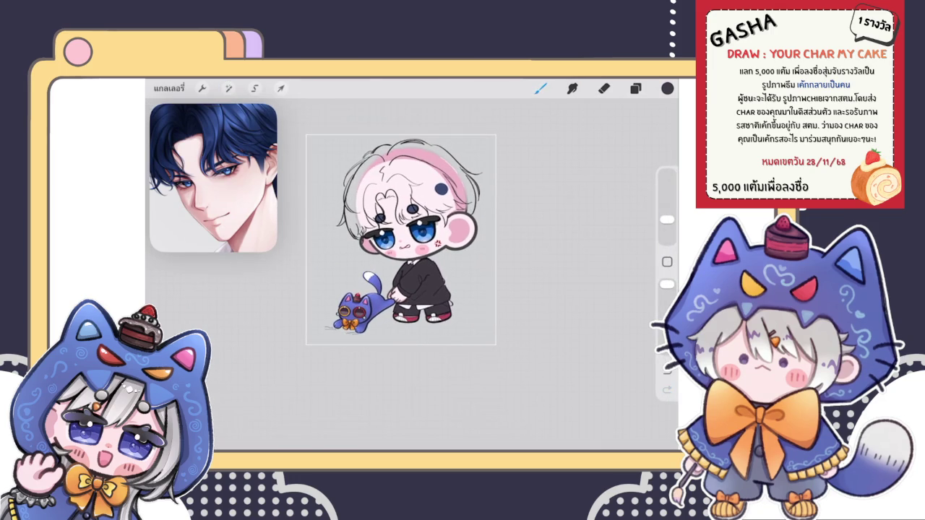
# - Make the top layer active and browse the Brush Library
pyautogui.scroll(3, 401, 239)
pyautogui.scroll(3, 401, 238)
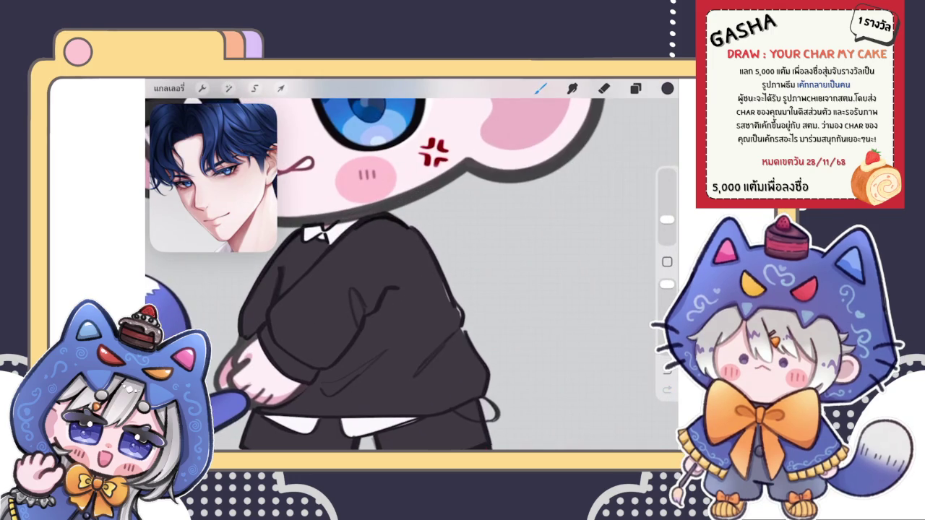
pyautogui.press('l')
pyautogui.scroll(-3, 563, 289)
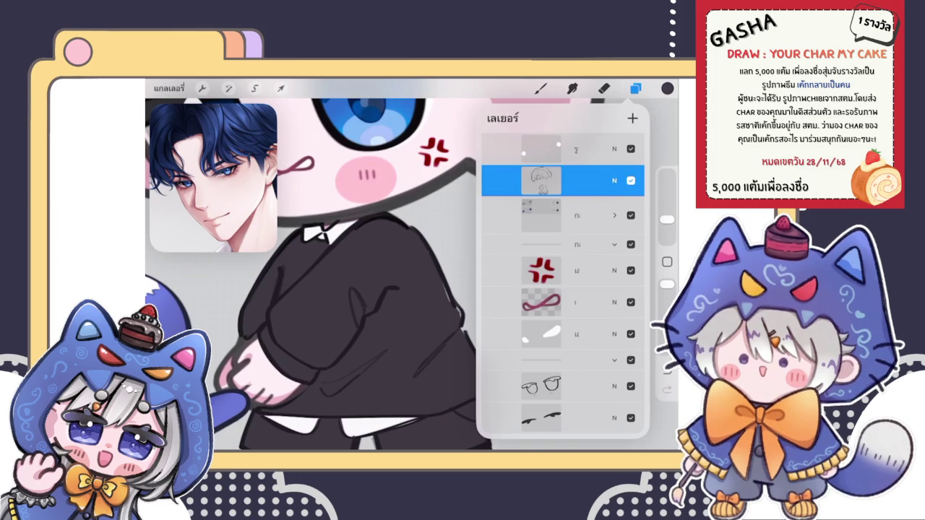
pyautogui.click(562, 150)
pyautogui.click(541, 88)
pyautogui.click(541, 89)
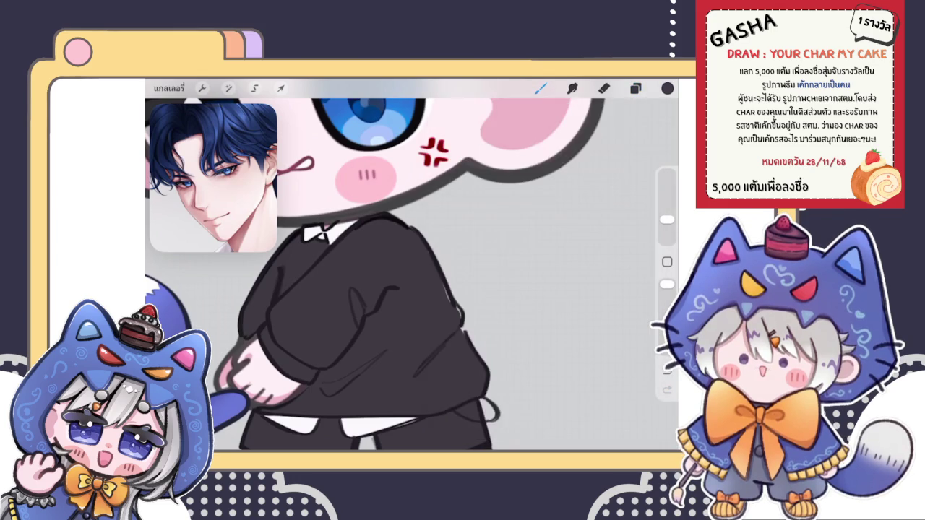
# - Zoom around the chibi's body and bring up the Layers list
pyautogui.scroll(3, 437, 272)
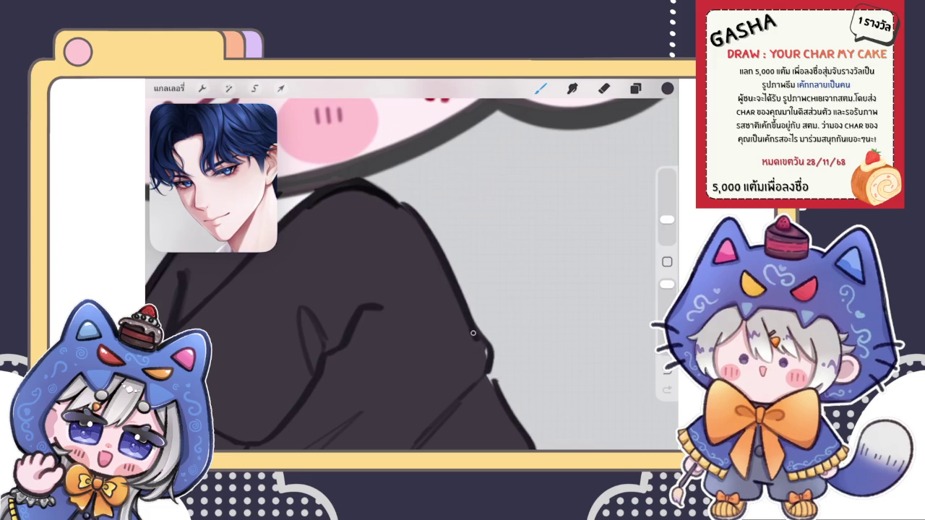
pyautogui.scroll(-5, 412, 267)
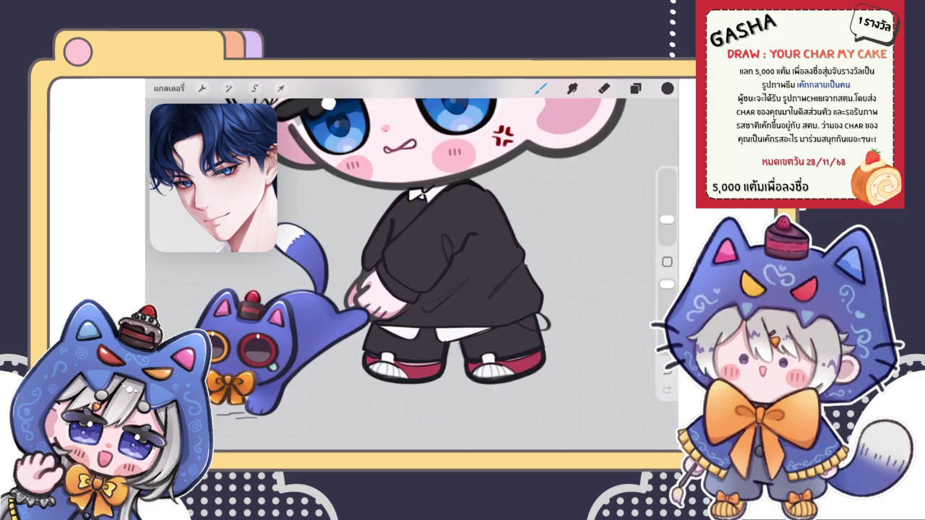
pyautogui.click(635, 88)
pyautogui.click(635, 87)
pyautogui.scroll(-3, 426, 239)
pyautogui.scroll(-3, 456, 239)
pyautogui.scroll(-2, 456, 239)
pyautogui.scroll(-1, 455, 238)
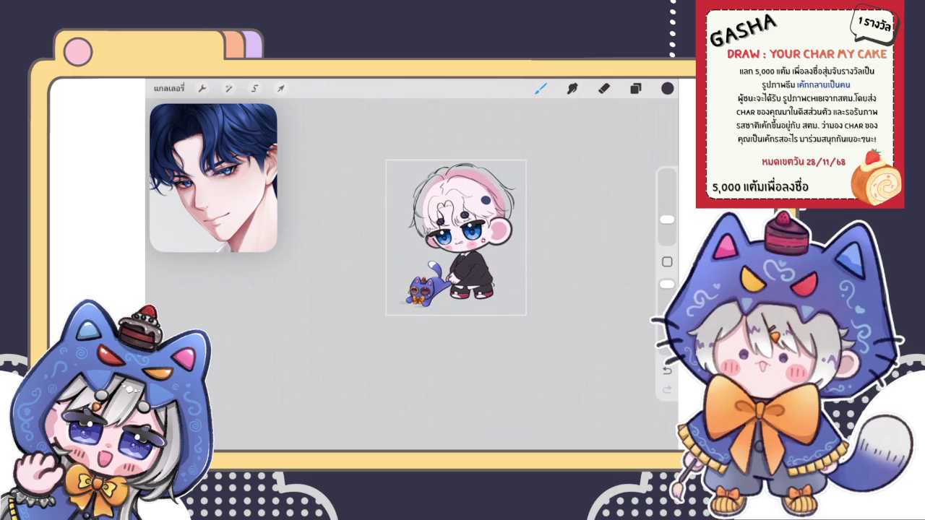
pyautogui.scroll(3, 455, 238)
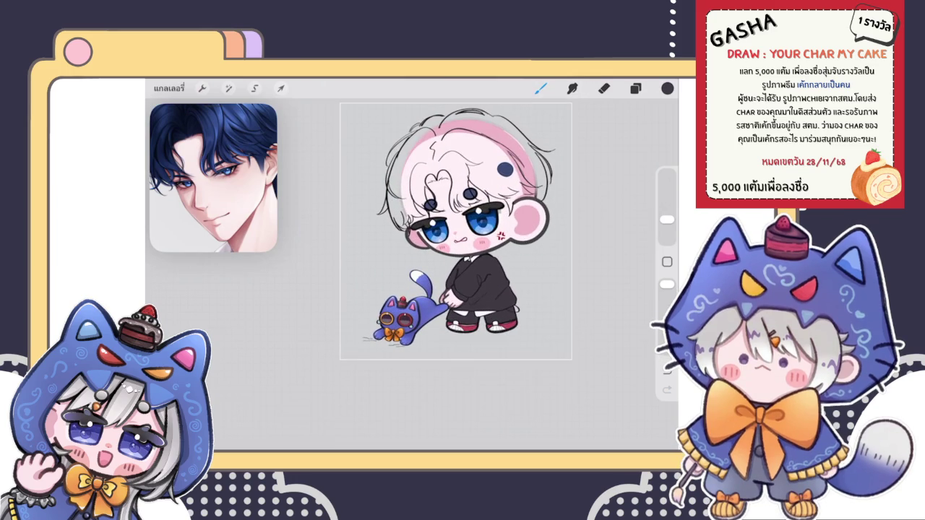
pyautogui.click(636, 87)
pyautogui.scroll(-5, 563, 284)
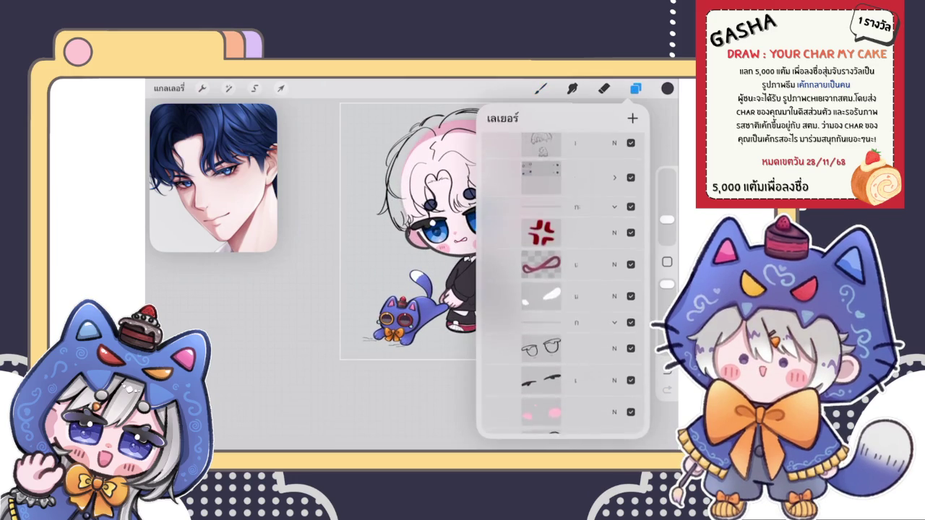
# - Group the three clothing and eye-detail layers together
pyautogui.scroll(-3, 562, 284)
pyautogui.scroll(-3, 562, 285)
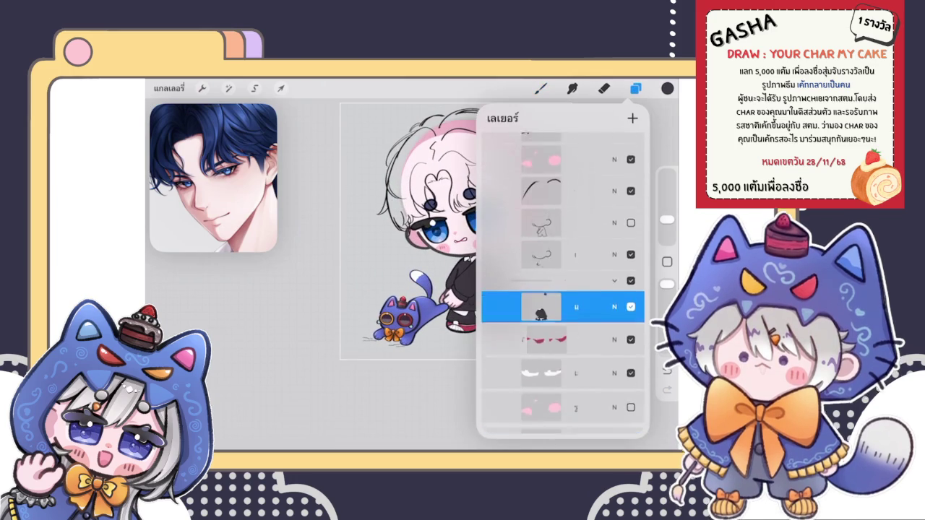
pyautogui.scroll(-3, 562, 284)
pyautogui.scroll(1, 562, 284)
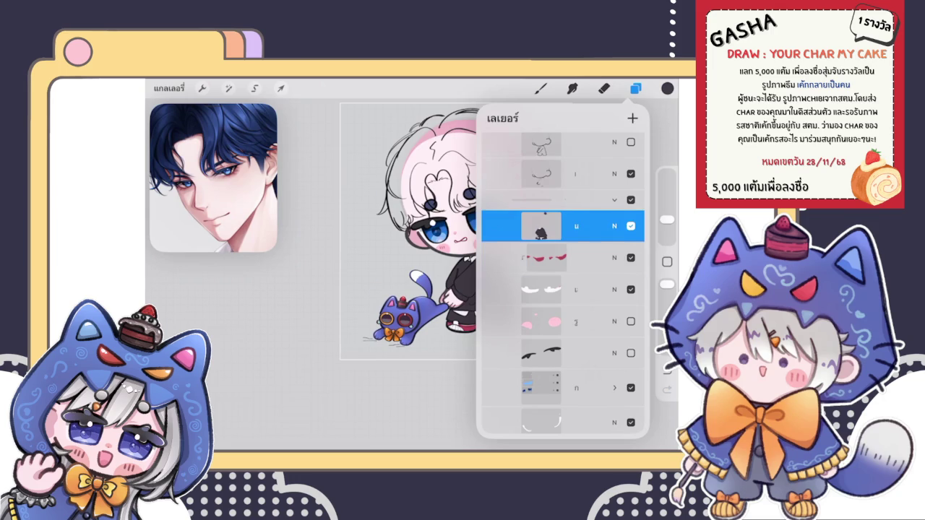
pyautogui.scroll(-1, 562, 285)
pyautogui.moveTo(528, 223); pyautogui.dragTo(600, 224)
pyautogui.moveTo(528, 255); pyautogui.dragTo(600, 255)
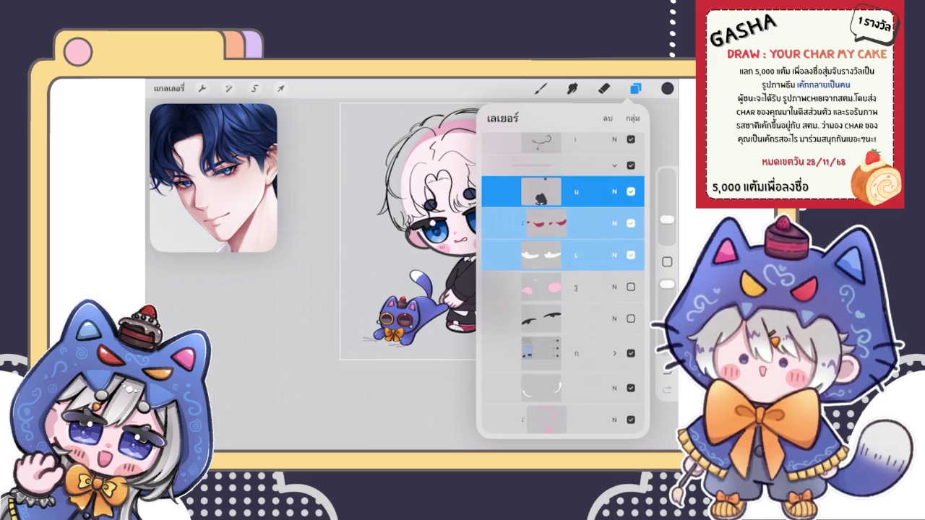
pyautogui.click(633, 118)
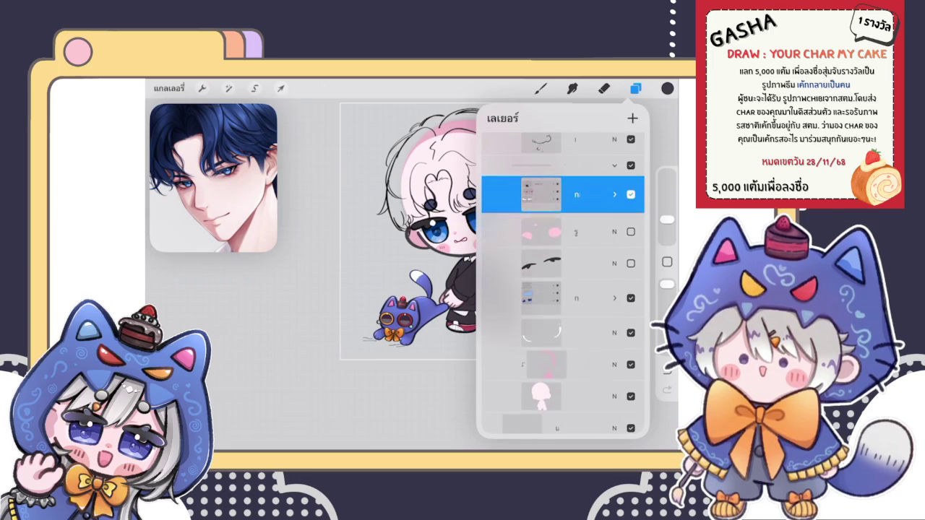
# - Check the new group's contents and move it lower in the layer stack
pyautogui.click(631, 194)
pyautogui.click(631, 194)
pyautogui.scroll(-2, 404, 267)
pyautogui.click(542, 194)
pyautogui.click(542, 194)
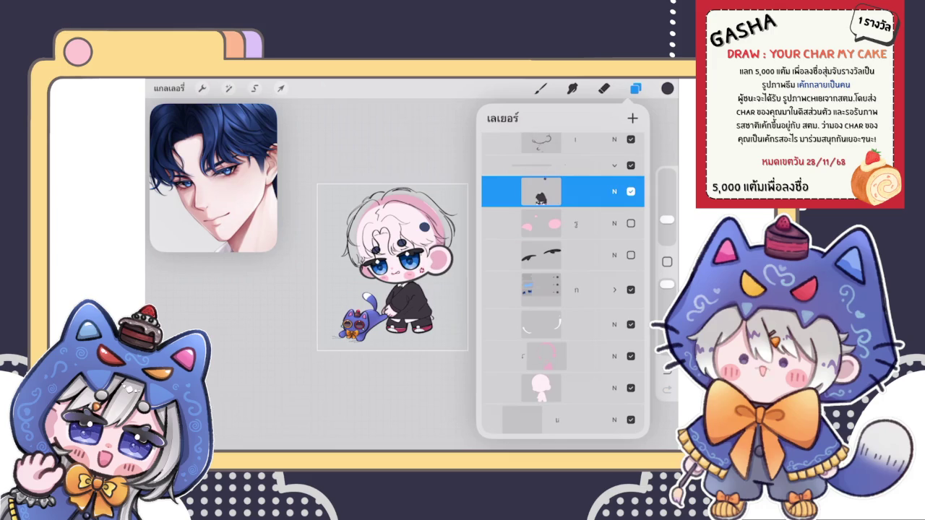
pyautogui.moveTo(542, 194)
pyautogui.mouseDown()
pyautogui.moveTo(586, 140)
pyautogui.moveTo(579, 141)
pyautogui.mouseUp()
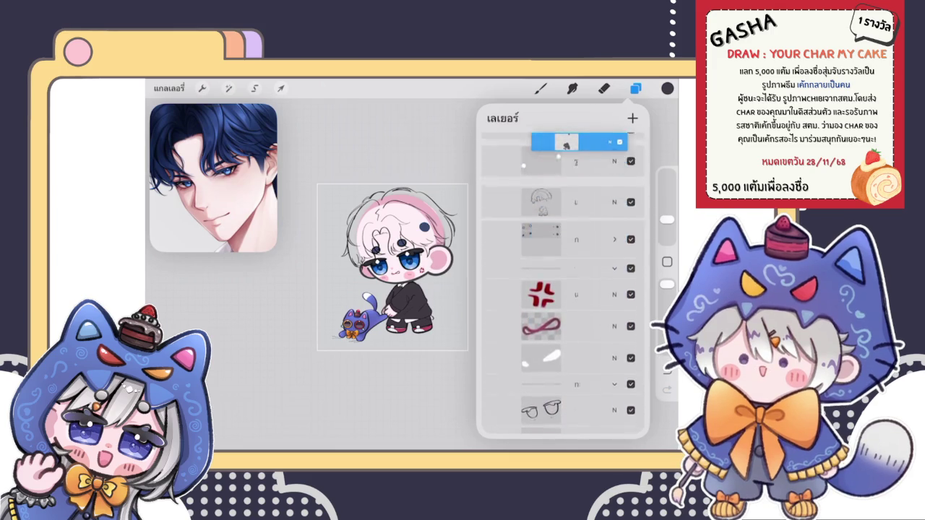
pyautogui.moveTo(578, 141); pyautogui.dragTo(570, 303)
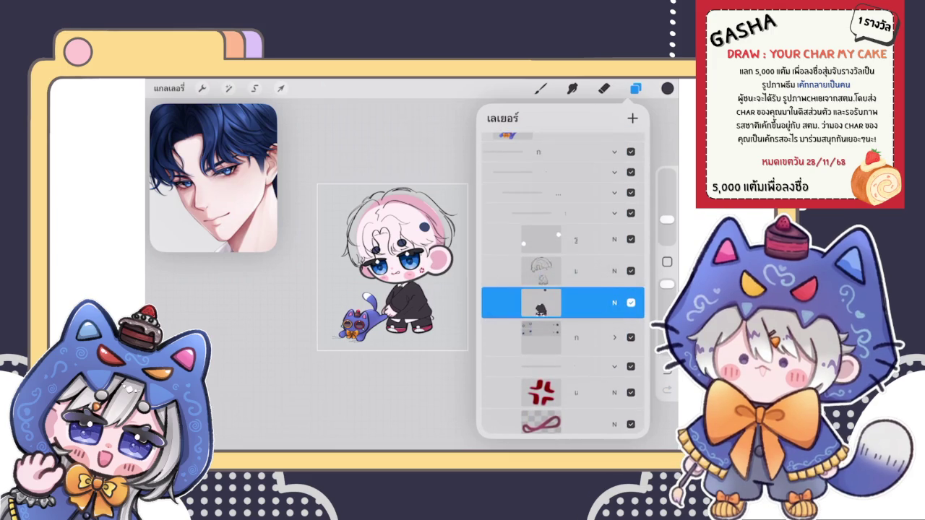
# - Merge the sketch layer down and preview the merged layer's opacity
pyautogui.click(541, 271)
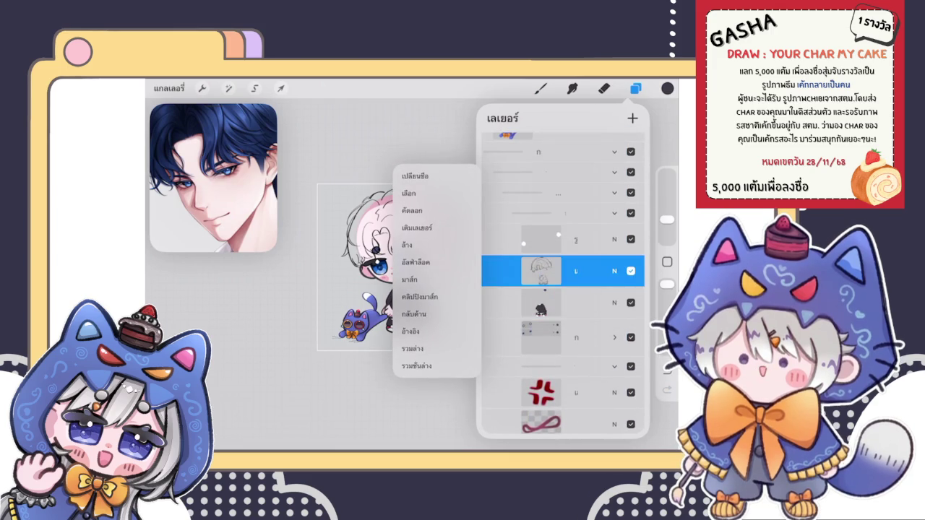
pyautogui.click(412, 348)
pyautogui.click(614, 271)
pyautogui.moveTo(635, 256)
pyautogui.mouseDown()
pyautogui.moveTo(527, 256)
pyautogui.moveTo(635, 256)
pyautogui.mouseUp()
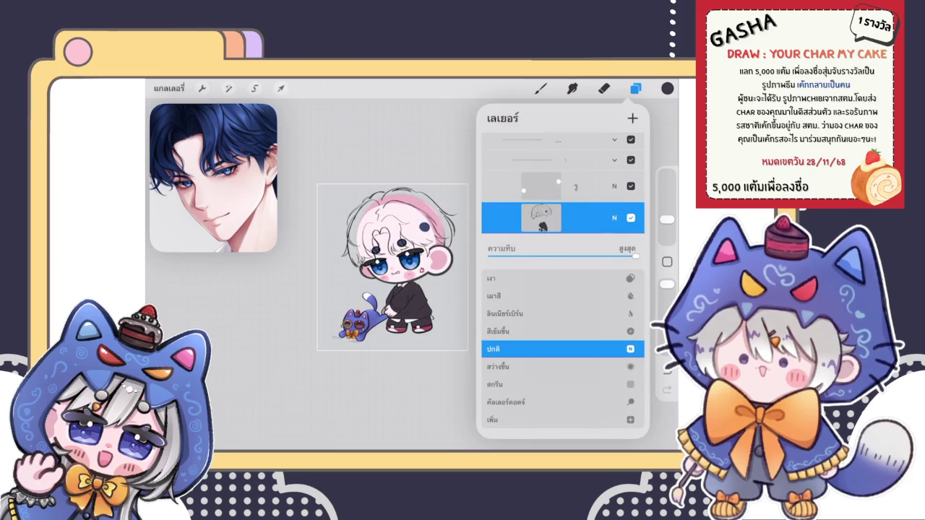
pyautogui.click(614, 217)
pyautogui.scroll(-5, 562, 289)
pyautogui.scroll(-3, 562, 289)
# - On the line layer, erase stray sketch marks near the face
pyautogui.click(549, 253)
pyautogui.click(549, 285)
pyautogui.scroll(3, 391, 275)
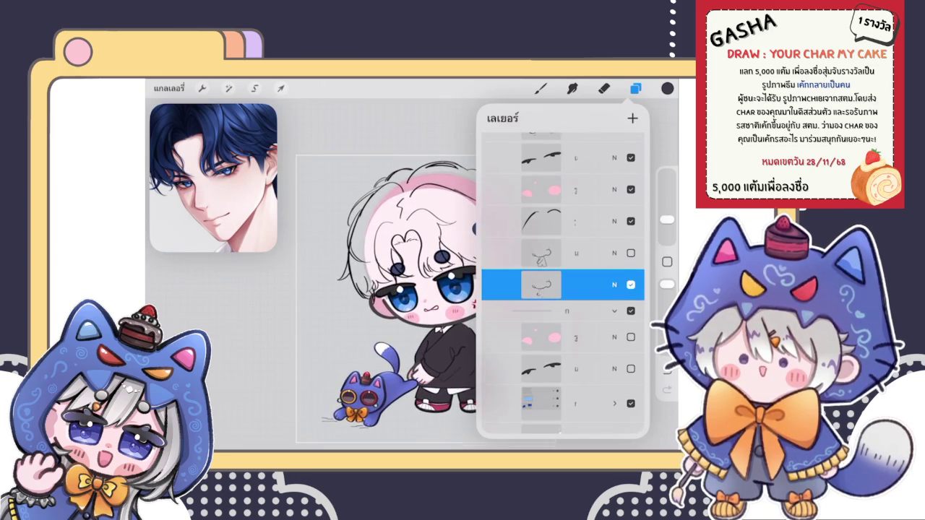
pyautogui.click(604, 89)
pyautogui.scroll(5, 477, 274)
pyautogui.moveTo(391, 290); pyautogui.dragTo(409, 274)
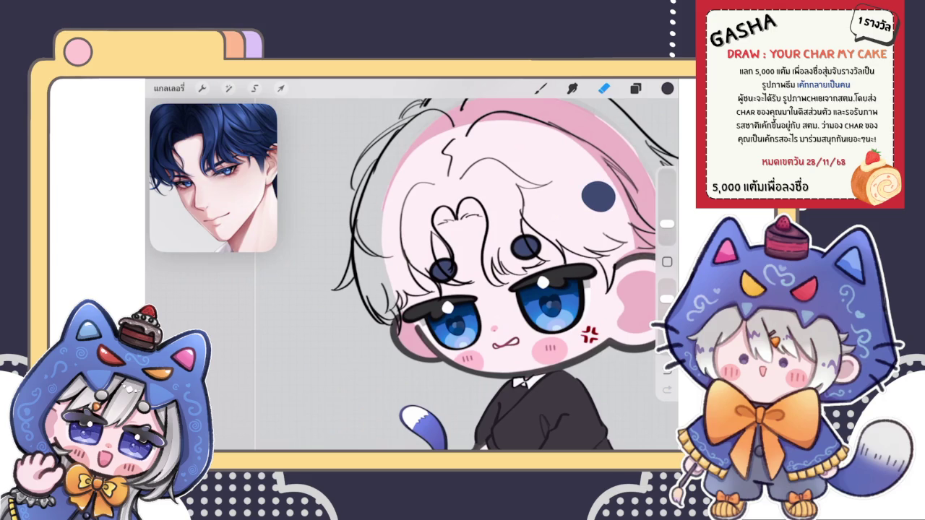
pyautogui.scroll(-5, 448, 275)
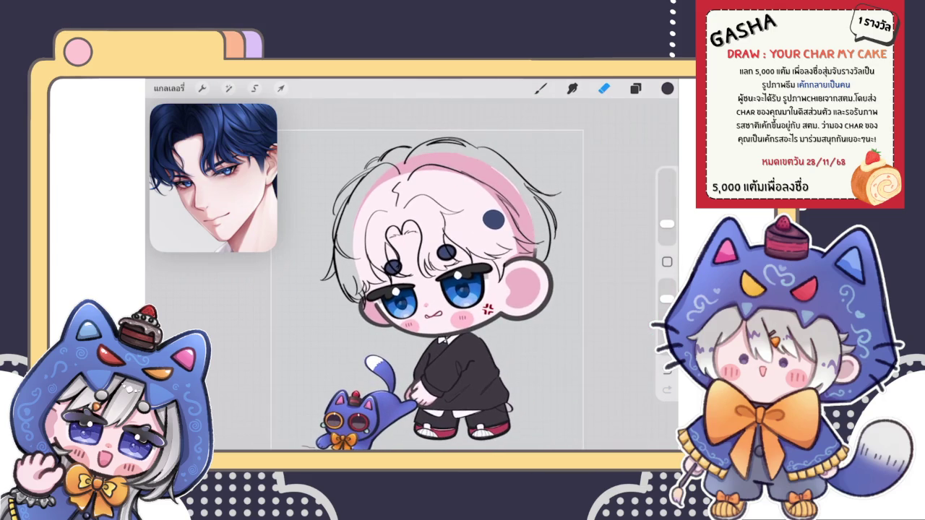
# - Erase stray hair strands and tidy the ear outline beside the hair
pyautogui.scroll(5, 549, 289)
pyautogui.moveTo(509, 246); pyautogui.dragTo(478, 300)
pyautogui.moveTo(524, 260); pyautogui.dragTo(479, 302)
pyautogui.moveTo(549, 156); pyautogui.dragTo(498, 238)
pyautogui.moveTo(532, 195); pyautogui.dragTo(488, 253)
# - Shrink the eraser to 3% and zoom in on the eye and cheek
pyautogui.moveTo(433, 275); pyautogui.dragTo(535, 304)
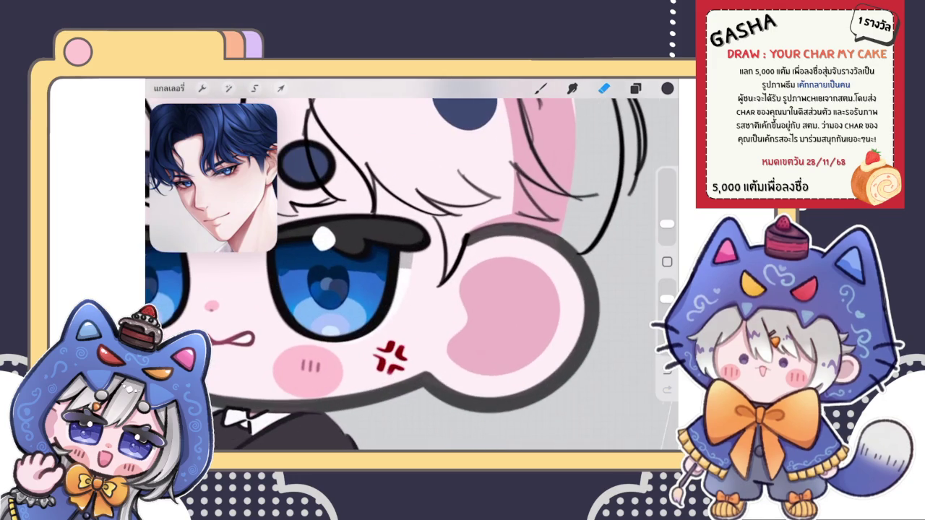
pyautogui.moveTo(667, 224); pyautogui.dragTo(666, 229)
pyautogui.scroll(-5, 412, 275)
pyautogui.scroll(5, 412, 275)
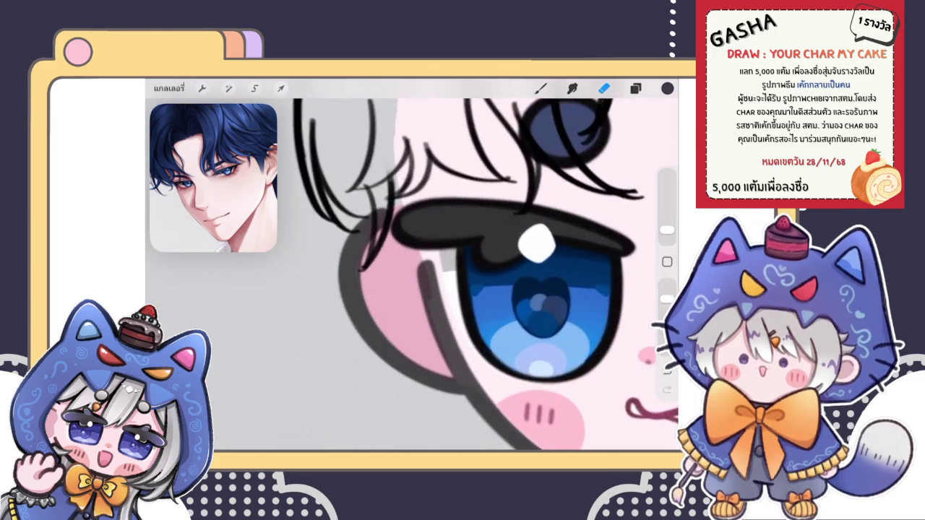
pyautogui.scroll(3, 375, 217)
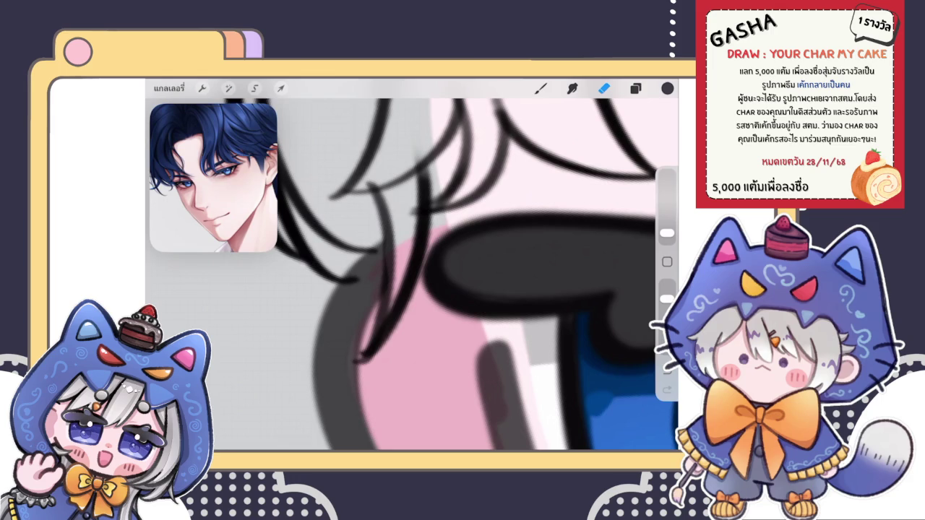
pyautogui.scroll(-3, 412, 268)
pyautogui.scroll(-3, 412, 268)
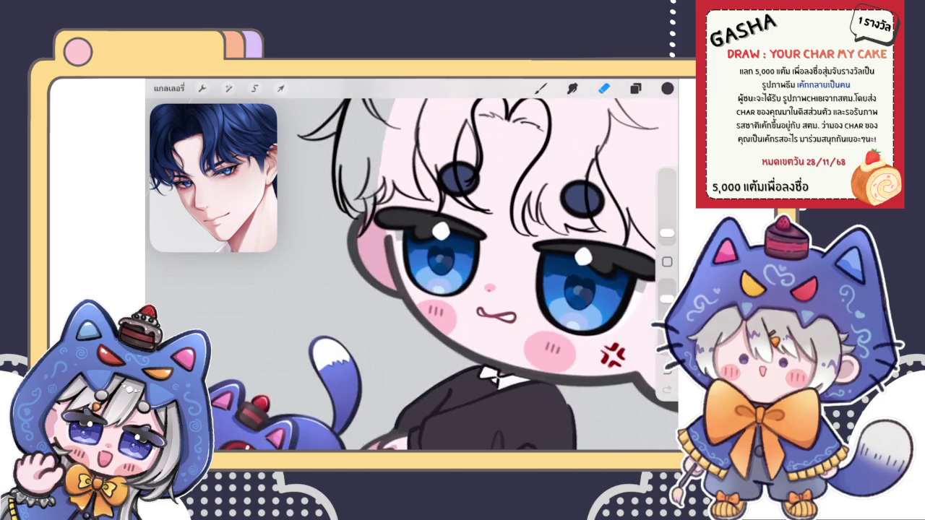
pyautogui.scroll(-2, 412, 267)
pyautogui.scroll(3, 413, 267)
pyautogui.scroll(-3, 412, 267)
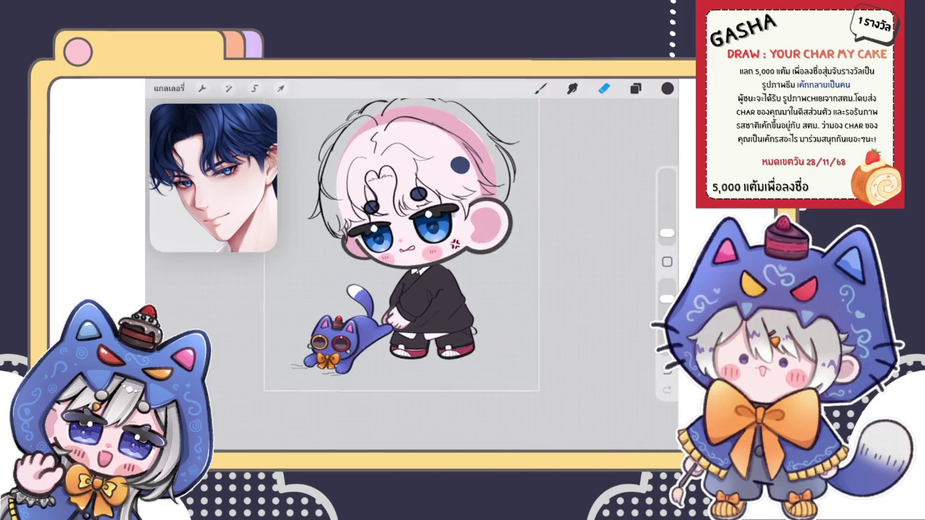
# - Make the hidden hair sketch layer visible again
pyautogui.click(636, 88)
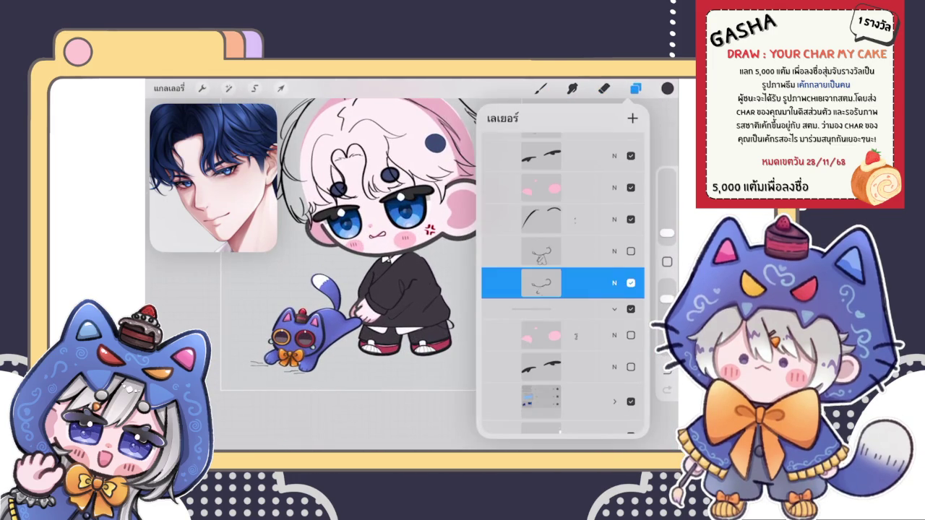
pyautogui.scroll(3, 362, 275)
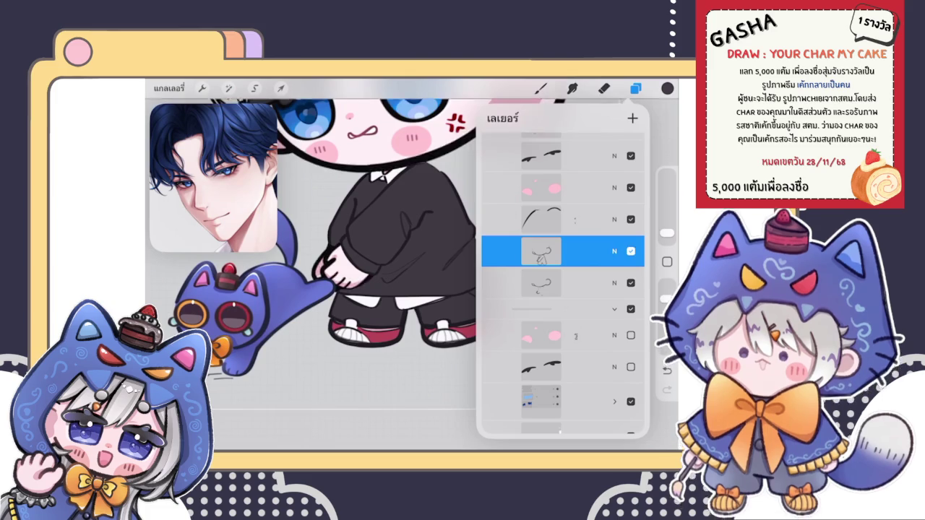
pyautogui.click(631, 251)
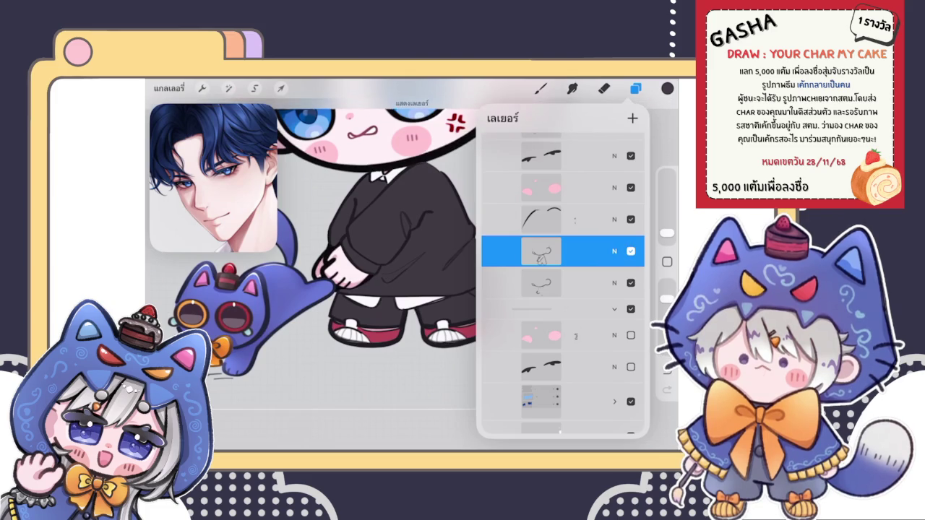
pyautogui.click(549, 250)
# - Trim the white shirt hem between the legs and enlarge the eraser slightly
pyautogui.click(604, 89)
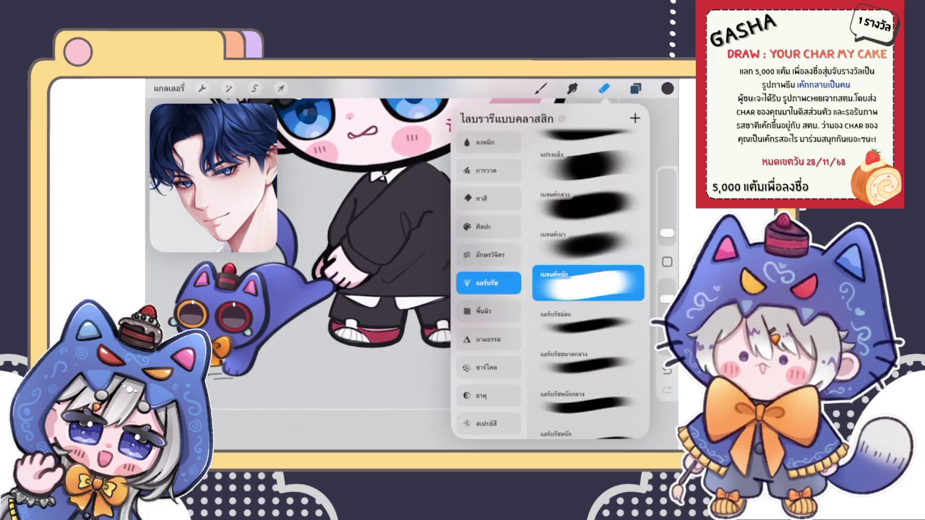
pyautogui.moveTo(399, 296); pyautogui.dragTo(411, 309)
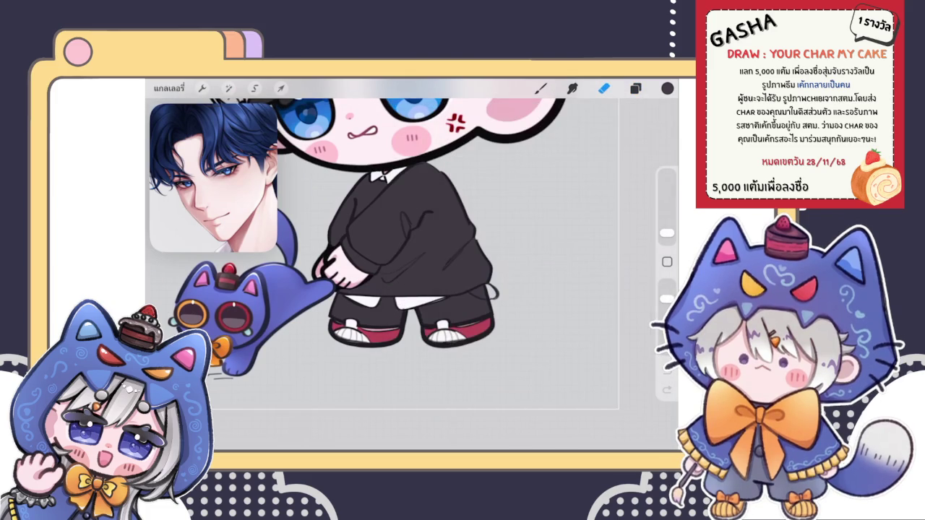
pyautogui.moveTo(666, 233); pyautogui.dragTo(666, 227)
pyautogui.scroll(3, 383, 253)
# - Toggle the sketch layer's visibility to compare the lines
pyautogui.click(636, 88)
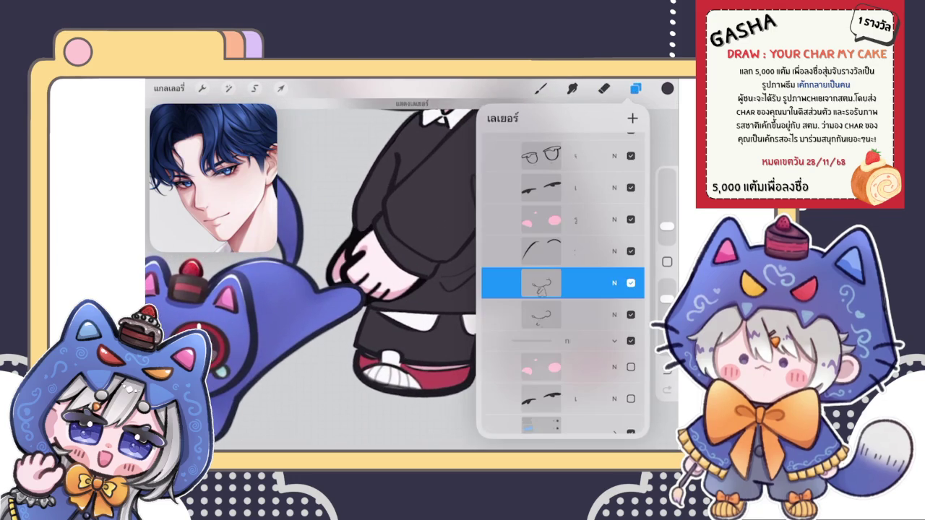
pyautogui.scroll(-3, 311, 260)
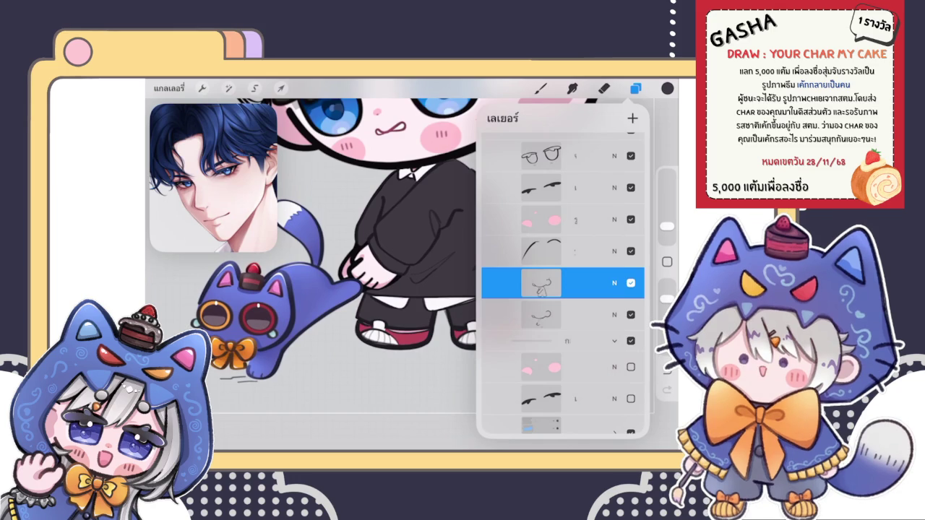
pyautogui.scroll(-2, 311, 239)
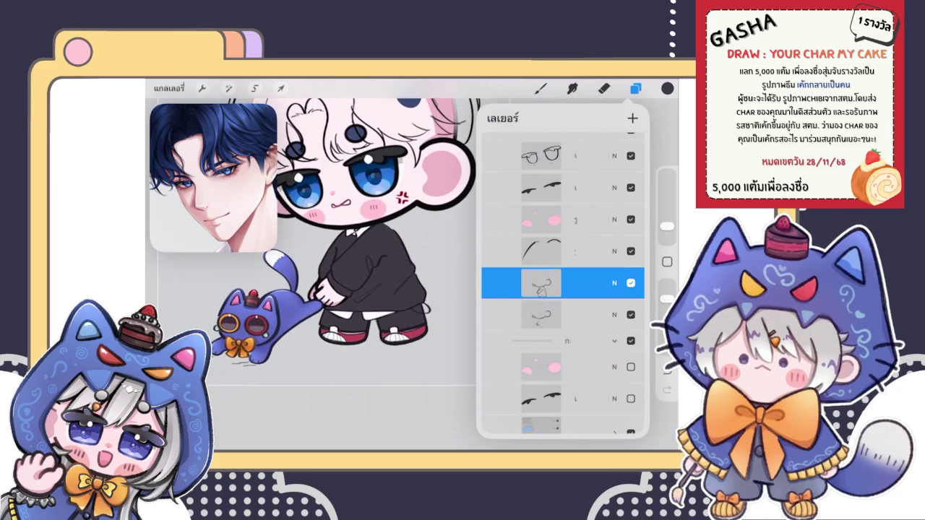
pyautogui.click(631, 283)
pyautogui.click(631, 282)
pyautogui.click(631, 282)
pyautogui.click(631, 283)
pyautogui.scroll(2, 419, 181)
pyautogui.scroll(3, 420, 181)
pyautogui.scroll(2, 419, 180)
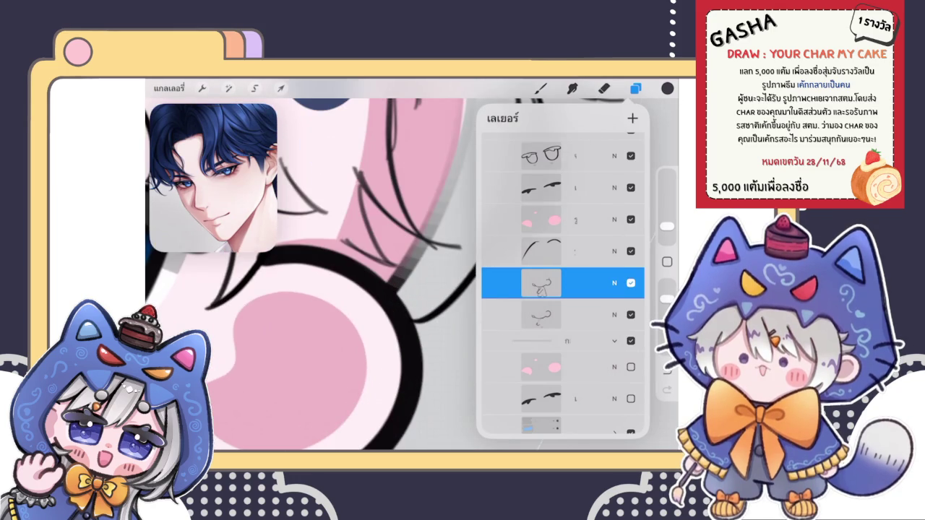
# - Erase part of the pink ear fill
pyautogui.click(434, 196)
pyautogui.press('e')
pyautogui.moveTo(418, 260)
pyautogui.mouseDown()
pyautogui.moveTo(413, 244)
pyautogui.moveTo(429, 278)
pyautogui.moveTo(414, 261)
pyautogui.mouseUp()
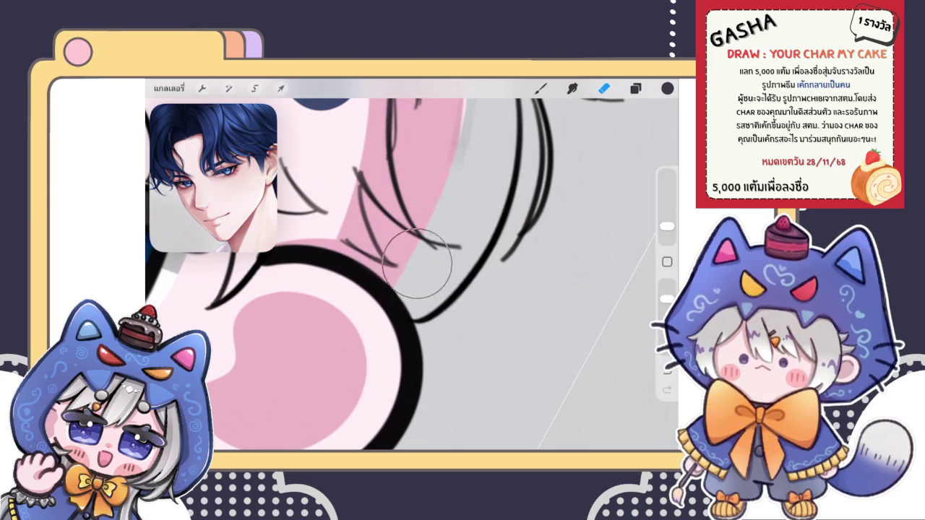
pyautogui.scroll(-5, 414, 260)
pyautogui.scroll(-5, 358, 275)
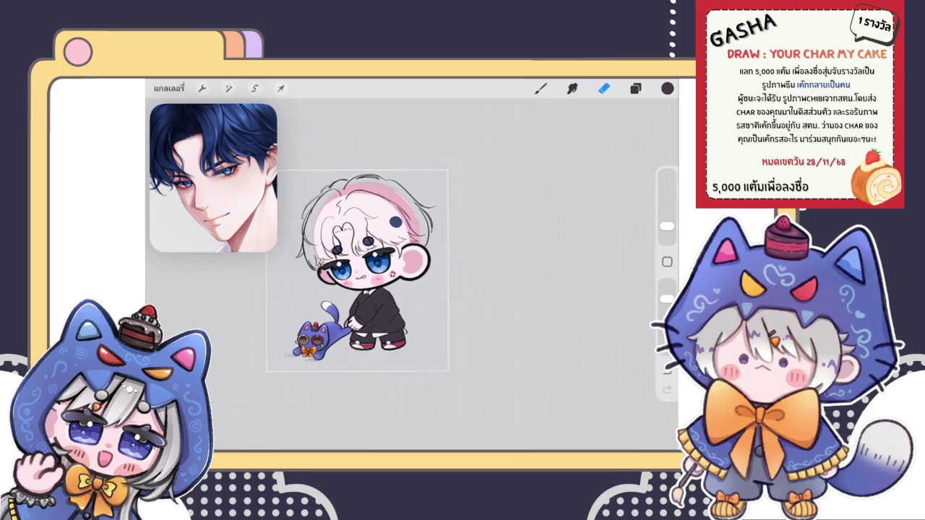
# - Hide the selected sketch layer and close the layers list
pyautogui.scroll(5, 376, 268)
pyautogui.scroll(5, 376, 267)
pyautogui.click(635, 88)
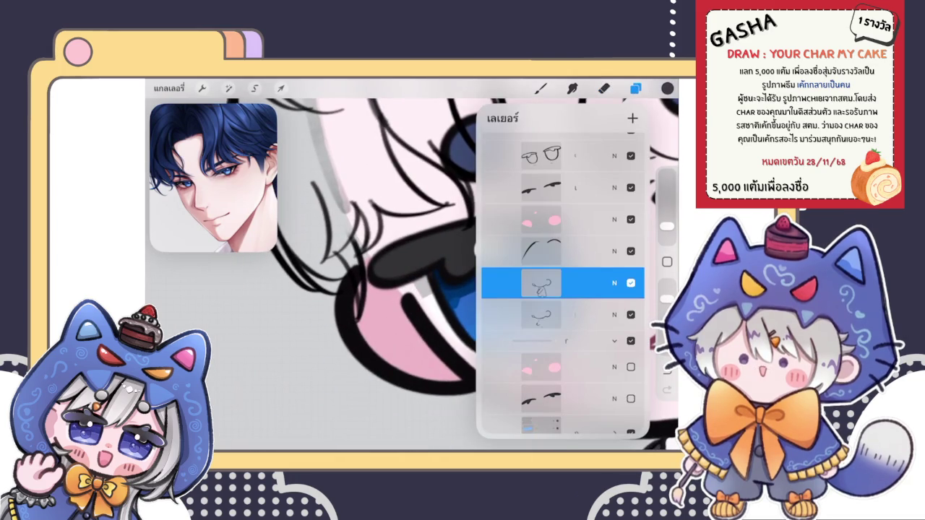
pyautogui.click(631, 282)
pyautogui.click(550, 315)
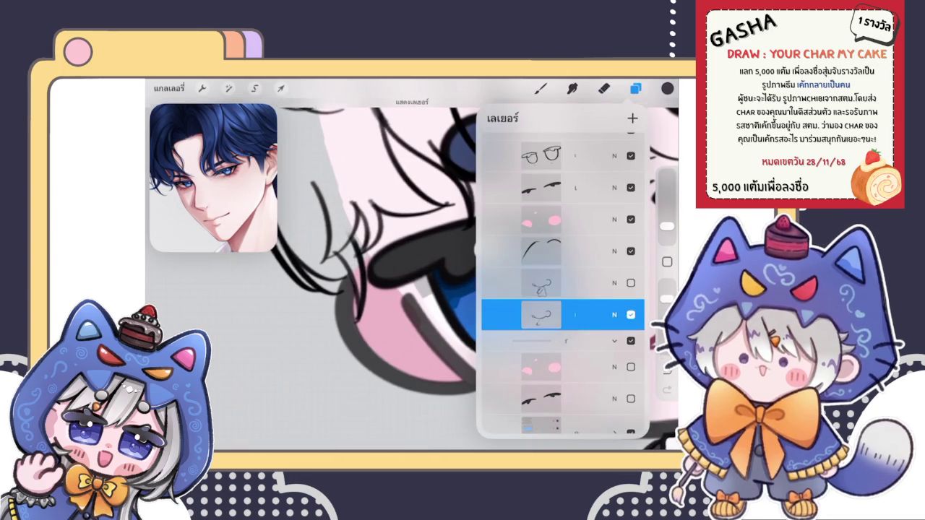
pyautogui.click(605, 89)
# - Zoom out to show the whole chibi boy beside the blue cat
pyautogui.scroll(-3, 441, 268)
pyautogui.scroll(-3, 441, 268)
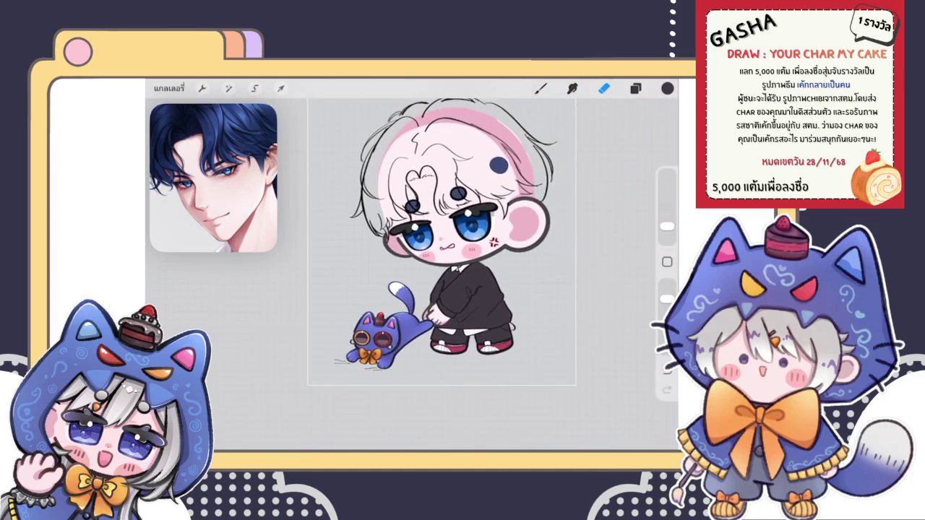
pyautogui.scroll(-3, 441, 242)
pyautogui.scroll(-2, 417, 236)
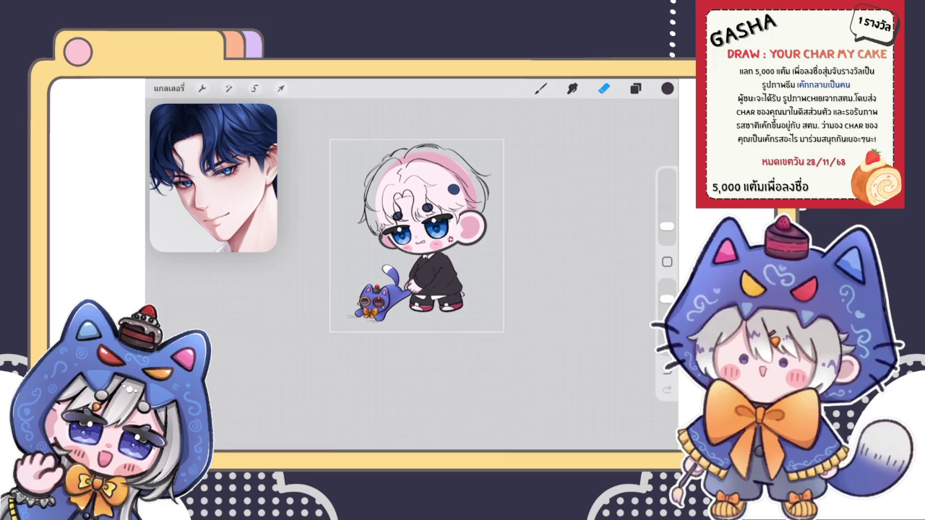
pyautogui.scroll(5, 417, 232)
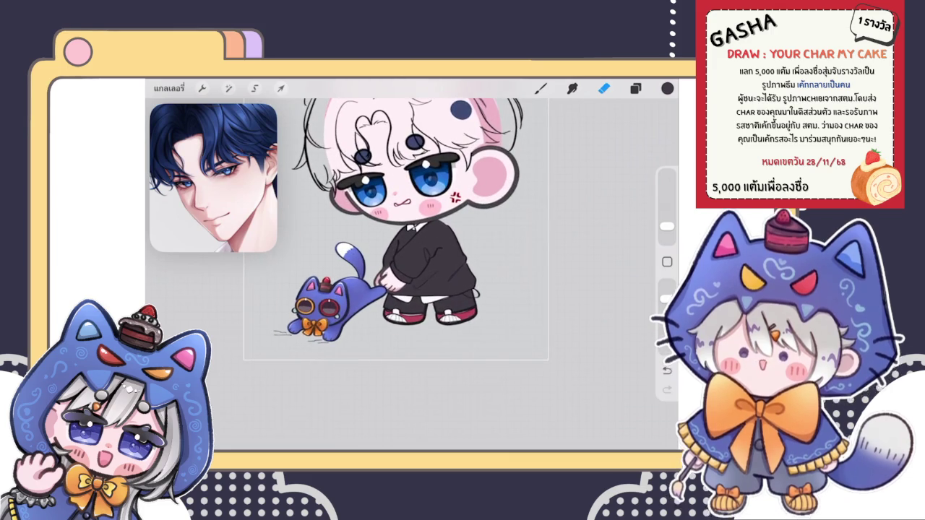
pyautogui.scroll(5, 405, 239)
pyautogui.scroll(-5, 405, 238)
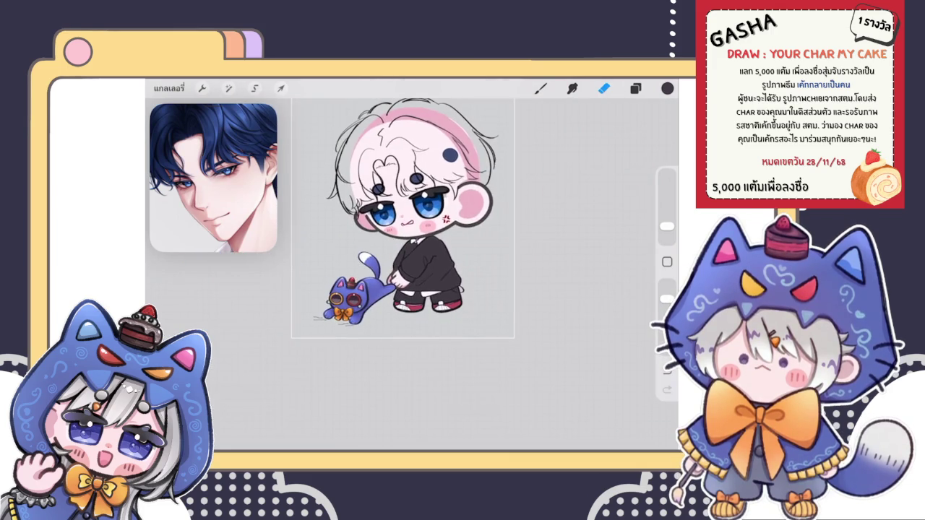
pyautogui.scroll(-2, 374, 271)
pyautogui.click(635, 88)
# - Toggle the eye layer to compare, leaving it visible in Normal mode at 89% opacity
pyautogui.click(630, 284)
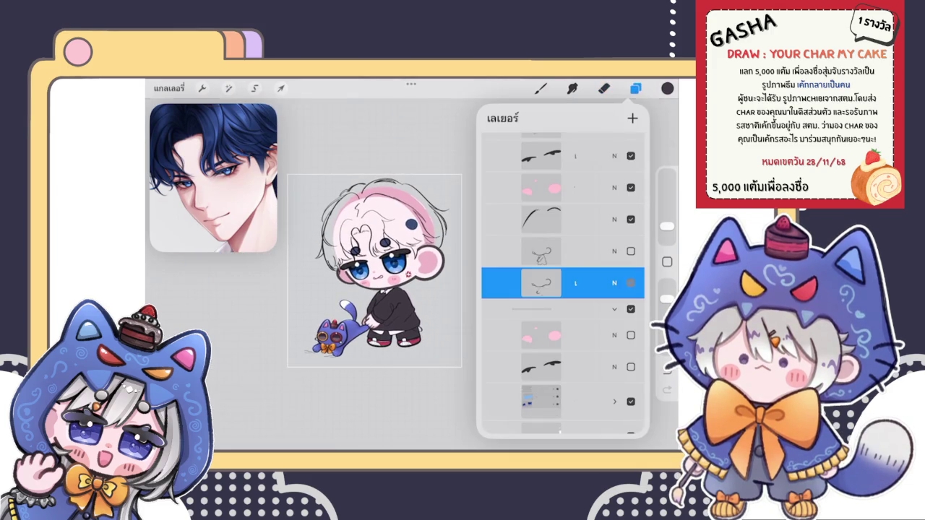
pyautogui.click(631, 284)
pyautogui.click(630, 283)
pyautogui.click(630, 283)
pyautogui.click(630, 283)
pyautogui.click(614, 283)
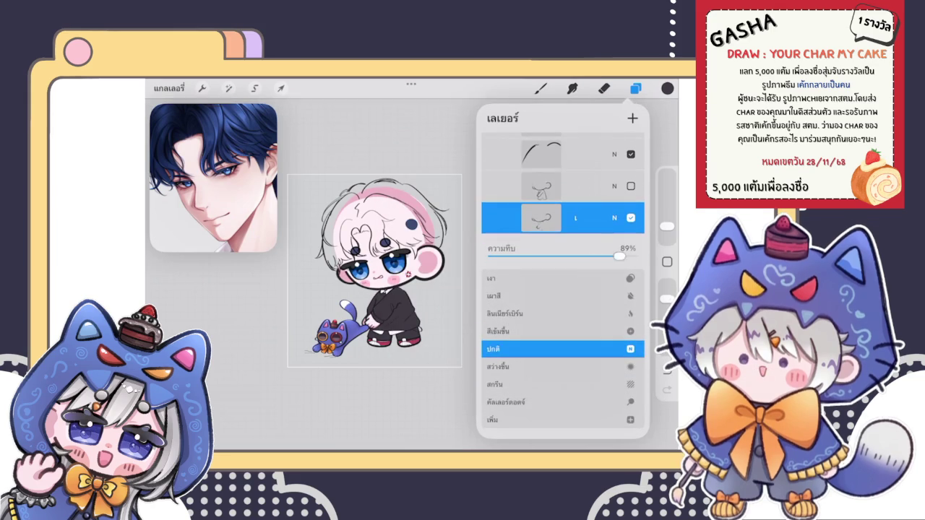
pyautogui.click(615, 217)
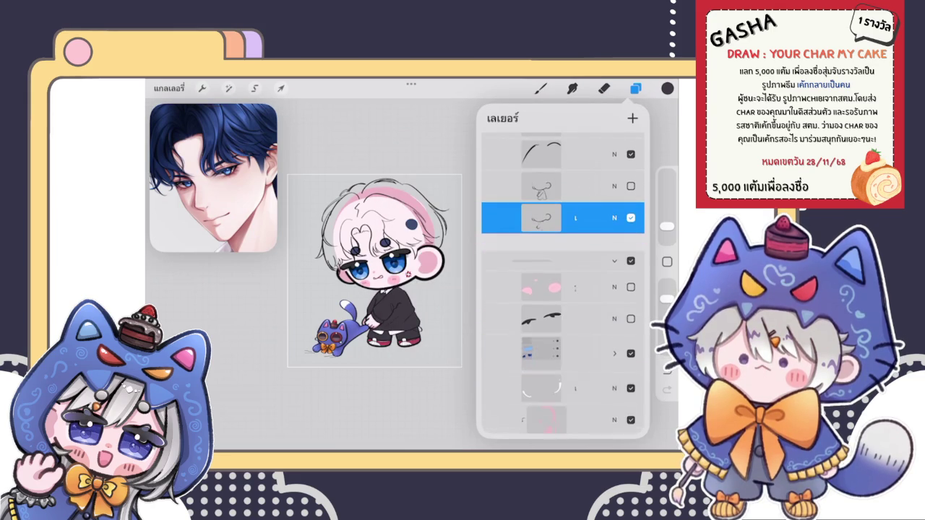
pyautogui.scroll(2, 562, 281)
pyautogui.scroll(1, 563, 282)
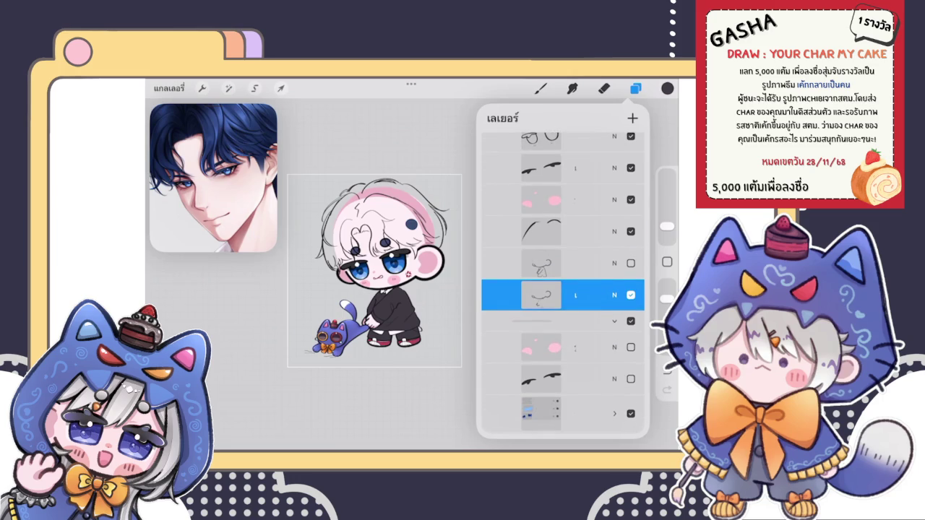
pyautogui.scroll(2, 375, 271)
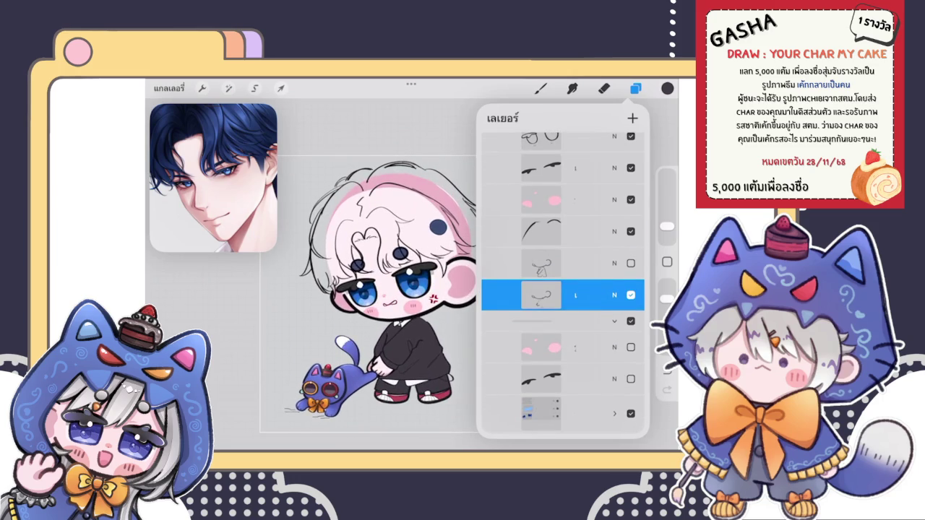
pyautogui.press('e')
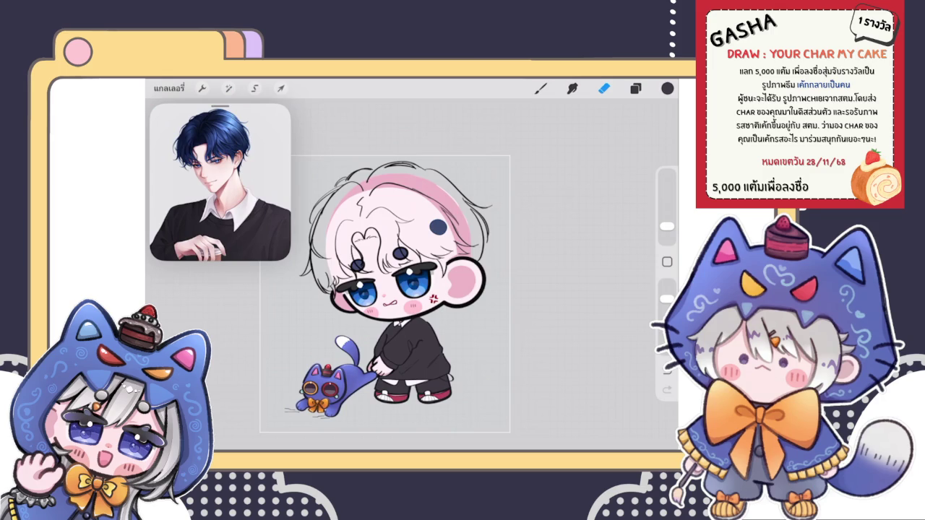
# - Move the hair-arc layer down and merge it, then undo the mistaken merge into the mouth sketch
pyautogui.moveTo(385, 294)
pyautogui.mouseDown()
pyautogui.moveTo(427, 288)
pyautogui.moveTo(427, 239)
pyautogui.mouseUp()
pyautogui.click(635, 88)
pyautogui.click(636, 88)
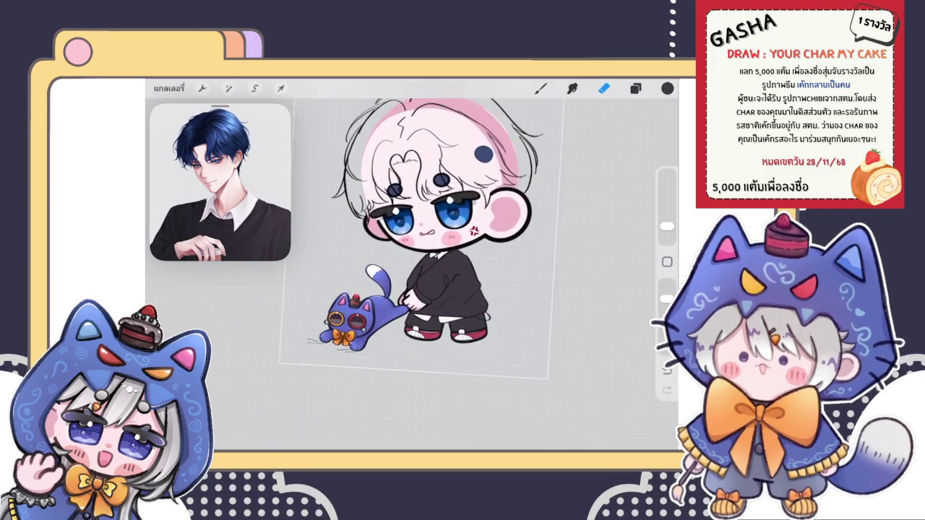
pyautogui.click(635, 88)
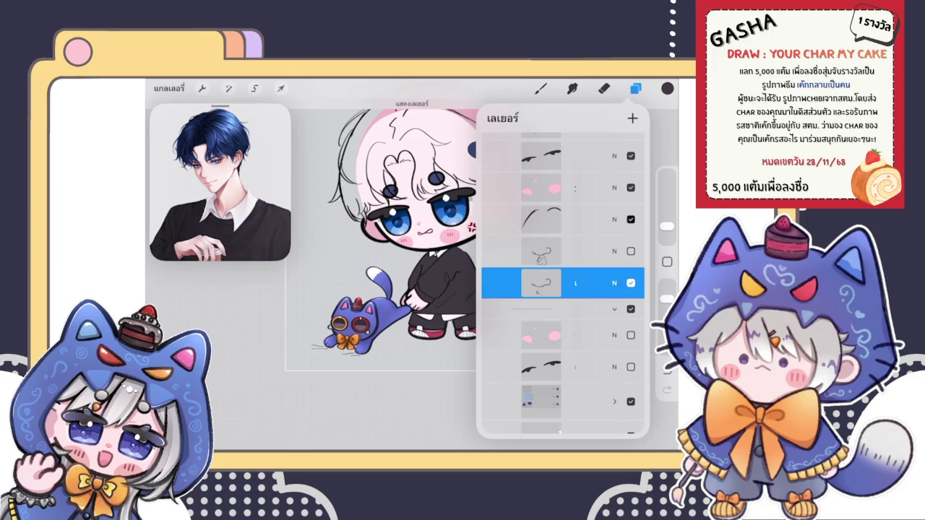
pyautogui.click(542, 219)
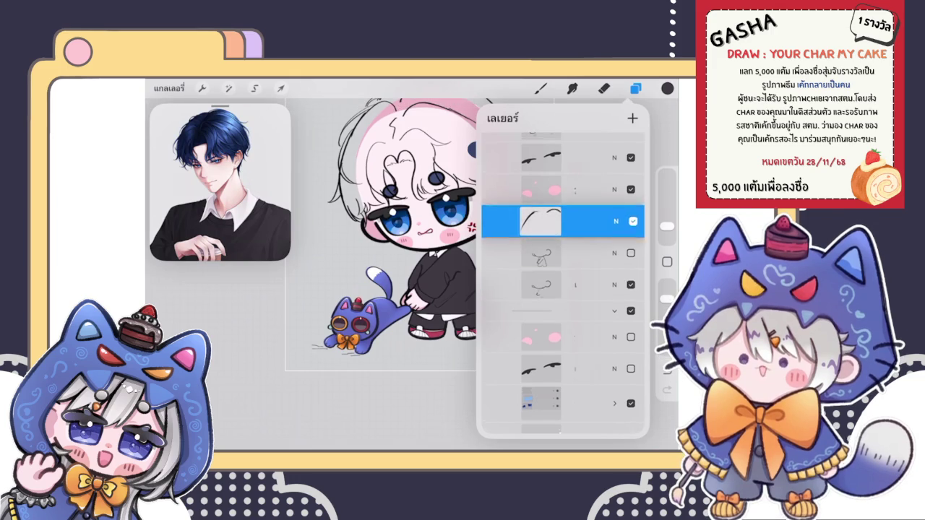
pyautogui.moveTo(542, 219); pyautogui.dragTo(542, 253)
pyautogui.click(541, 253)
pyautogui.click(541, 253)
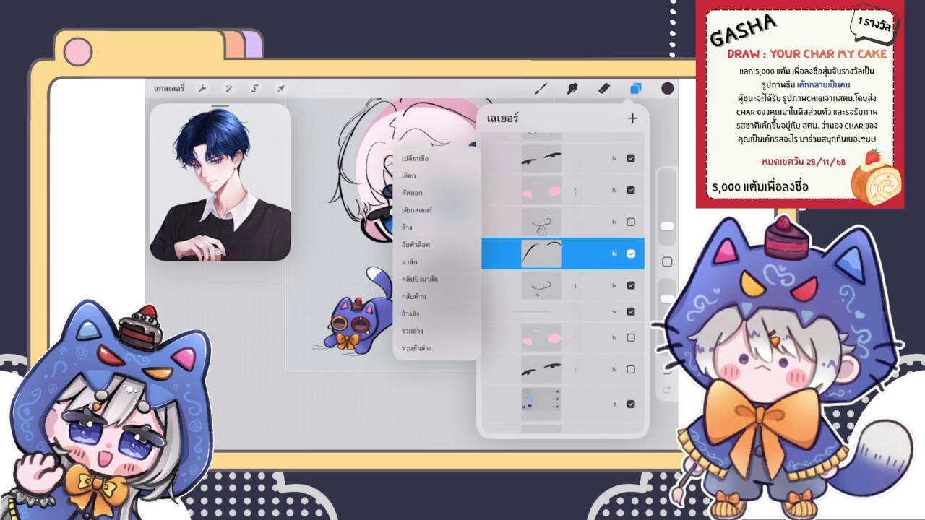
pyautogui.click(414, 330)
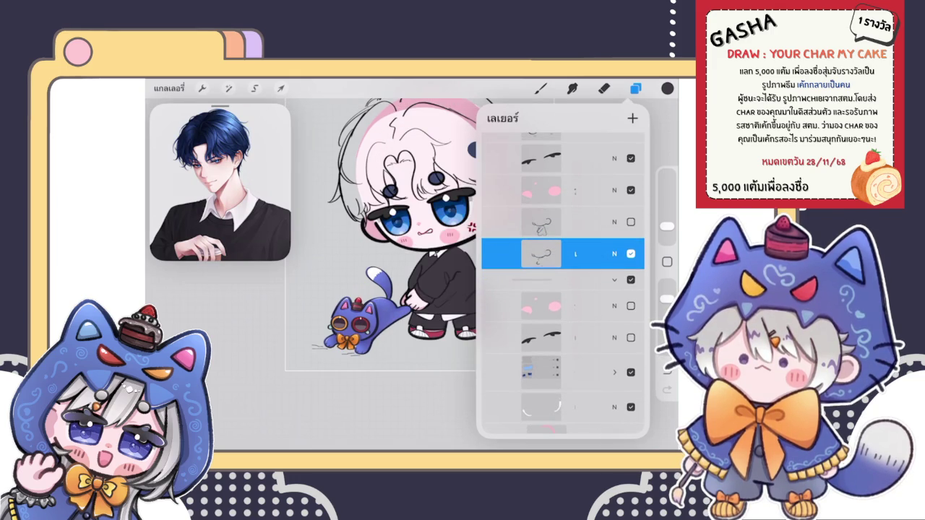
pyautogui.hotkey('ctrl', 'z')
# - Hide the mouth sketch and Merge Down the hair-arc layer into the chibi layer
pyautogui.scroll(3, 563, 282)
pyautogui.scroll(5, 563, 282)
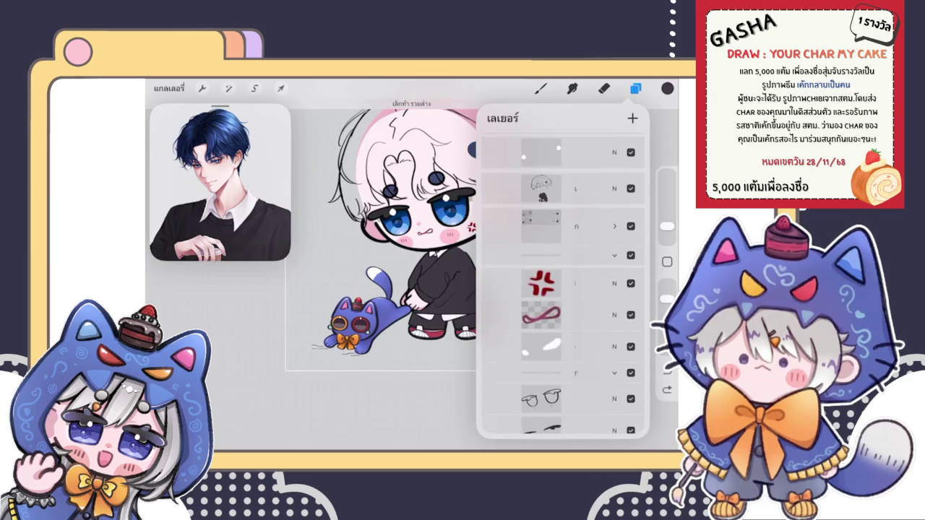
pyautogui.scroll(-3, 563, 281)
pyautogui.click(630, 375)
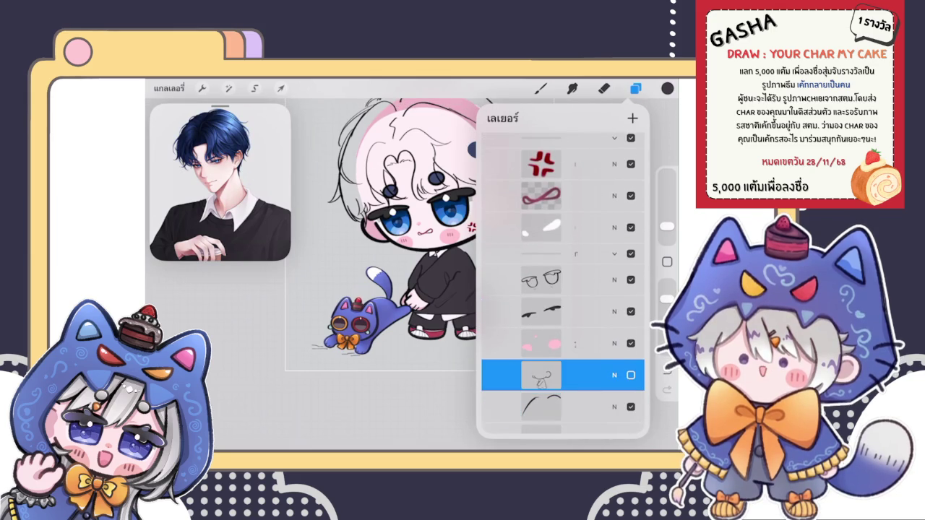
pyautogui.moveTo(542, 407); pyautogui.dragTo(574, 141)
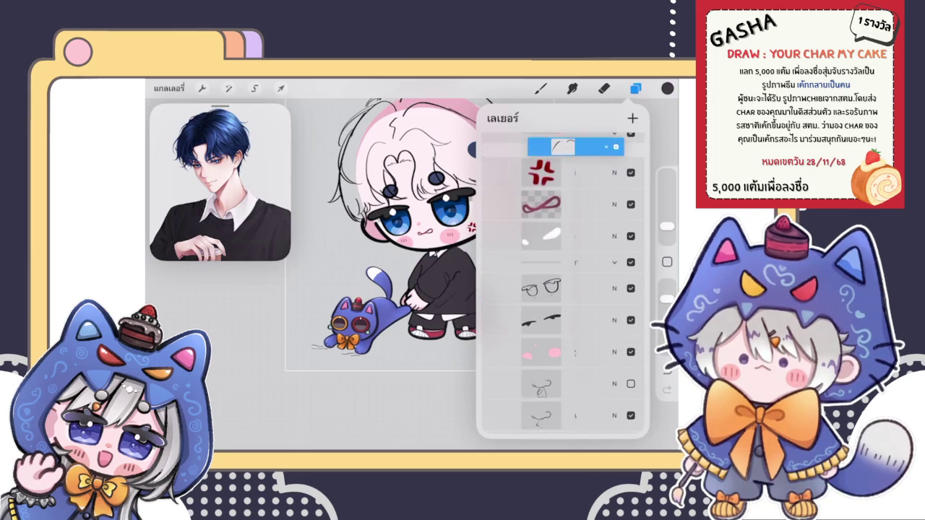
pyautogui.moveTo(574, 141); pyautogui.dragTo(563, 265)
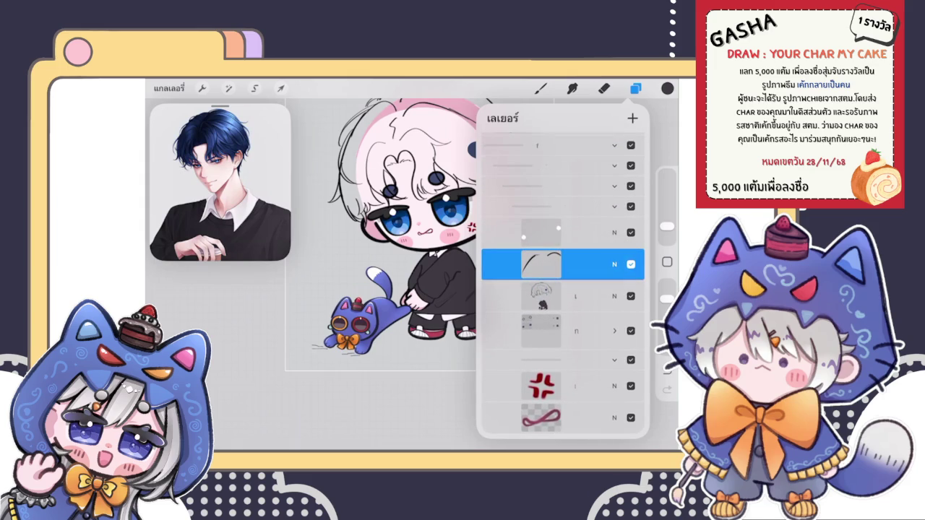
pyautogui.click(563, 265)
pyautogui.click(434, 342)
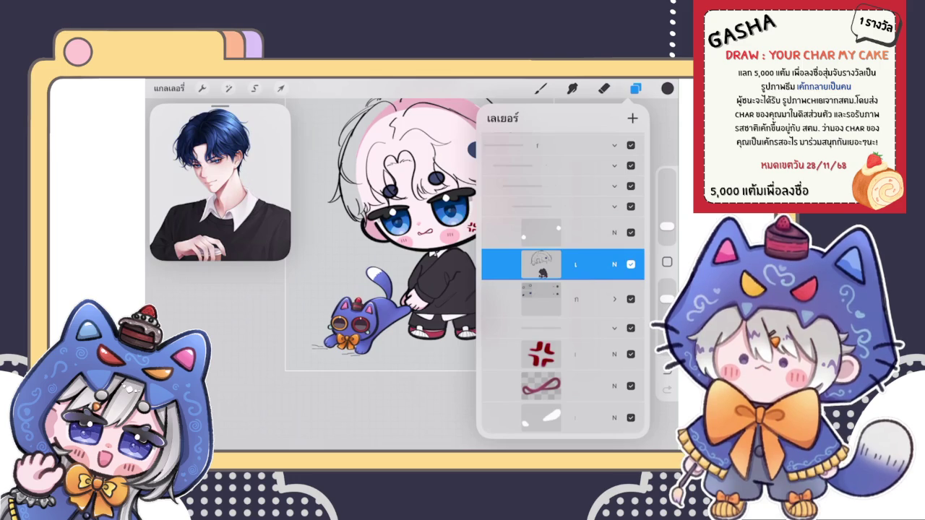
# - Lower the opacity of the chibi-and-cat character layer to about 44%
pyautogui.click(635, 88)
pyautogui.scroll(-3, 390, 253)
pyautogui.click(635, 87)
pyautogui.scroll(-2, 563, 289)
pyautogui.click(615, 218)
pyautogui.moveTo(636, 256); pyautogui.dragTo(571, 249)
pyautogui.click(614, 217)
# - Fade the character layer further and select the ปากกาตัวแปรง pen brush
pyautogui.click(615, 217)
pyautogui.click(614, 217)
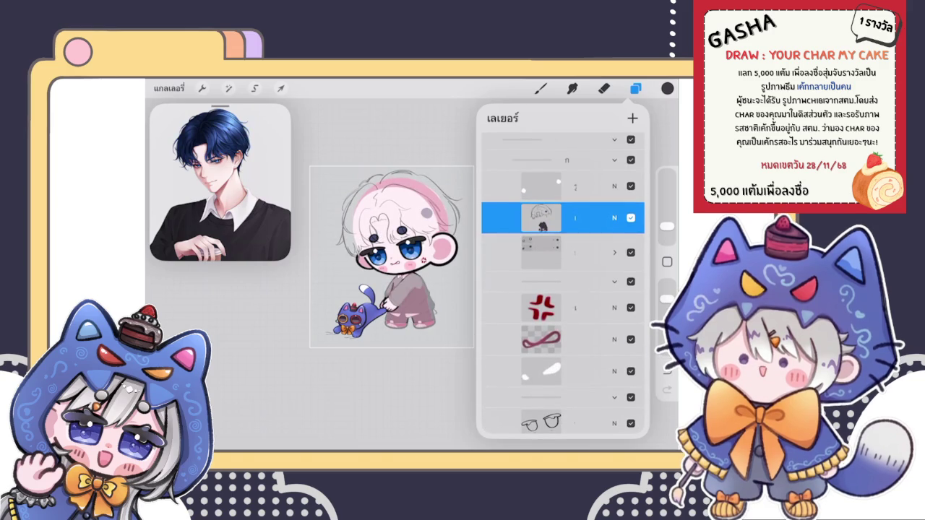
pyautogui.click(668, 88)
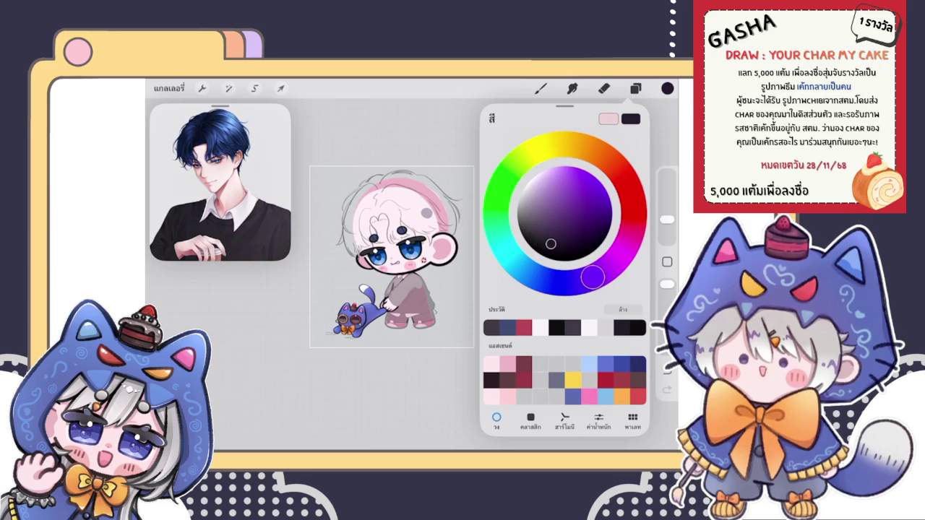
pyautogui.click(541, 88)
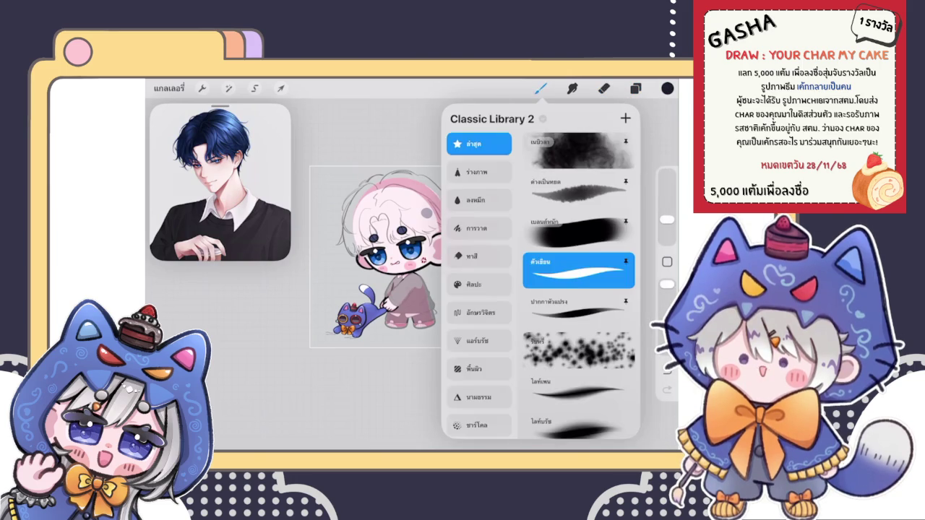
pyautogui.click(541, 88)
pyautogui.click(579, 311)
pyautogui.click(541, 88)
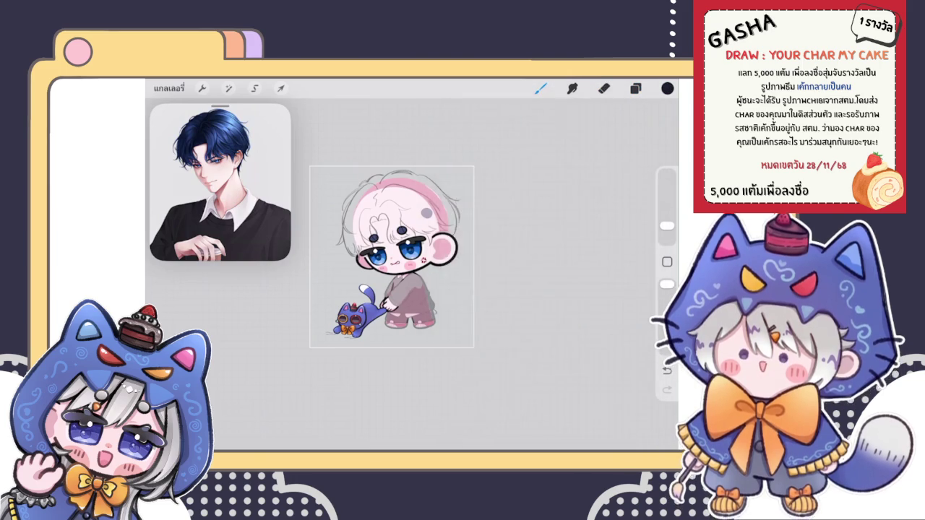
pyautogui.scroll(5, 369, 224)
pyautogui.scroll(5, 369, 225)
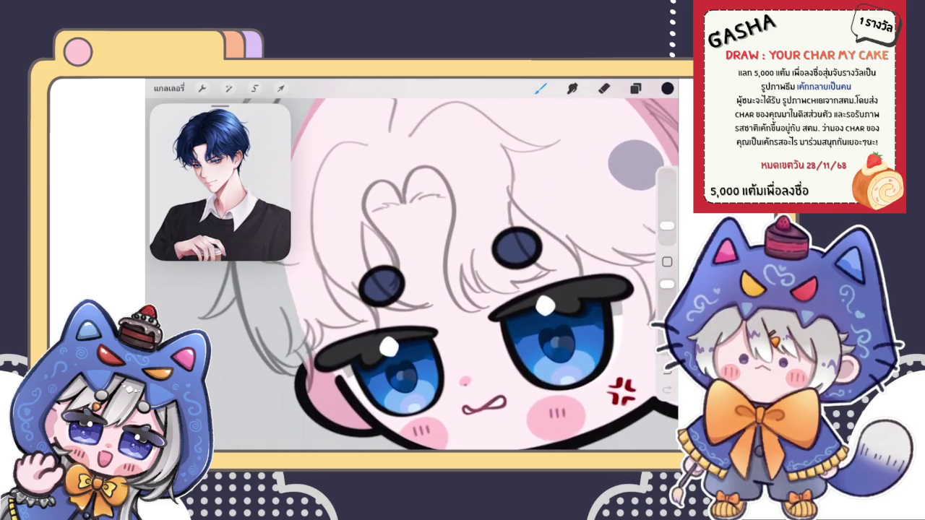
# - Fade the grey eye-circles layer to 35%, select the blank layer, and open the Brush Library
pyautogui.click(635, 88)
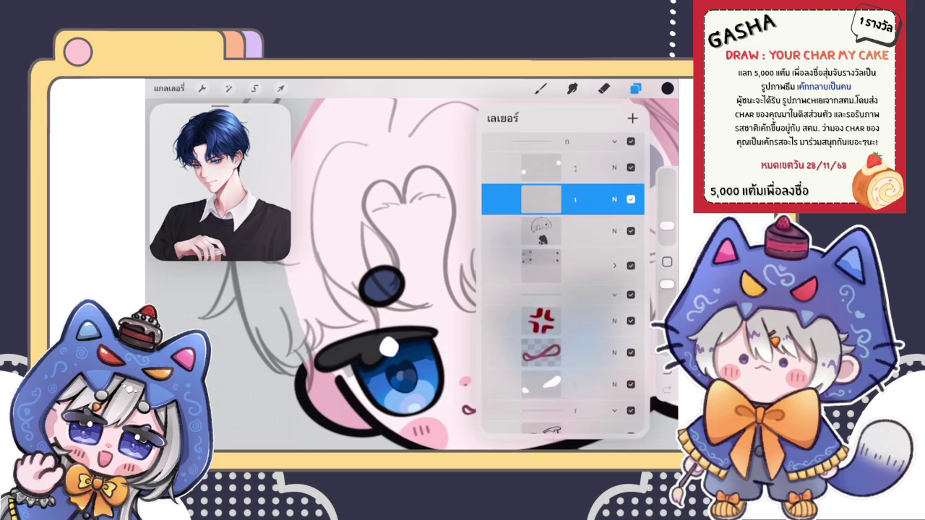
pyautogui.click(615, 265)
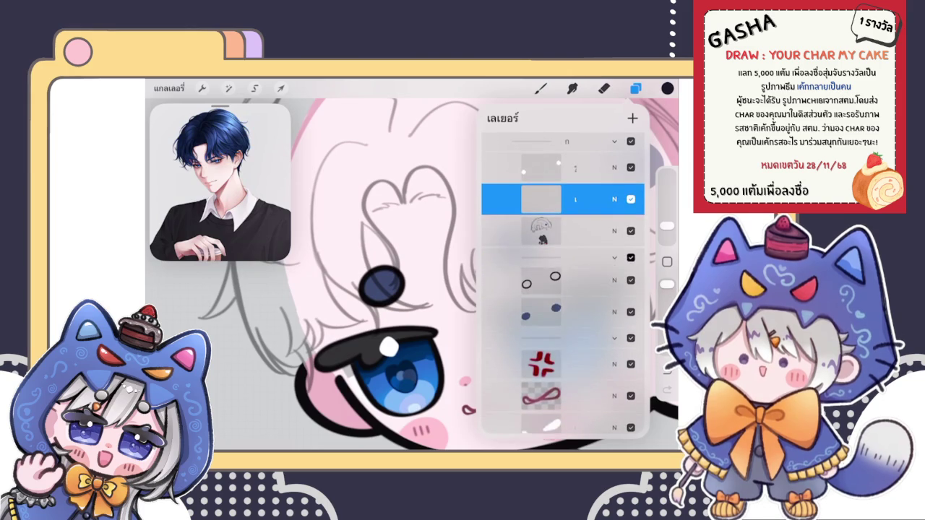
pyautogui.click(614, 280)
pyautogui.click(614, 214)
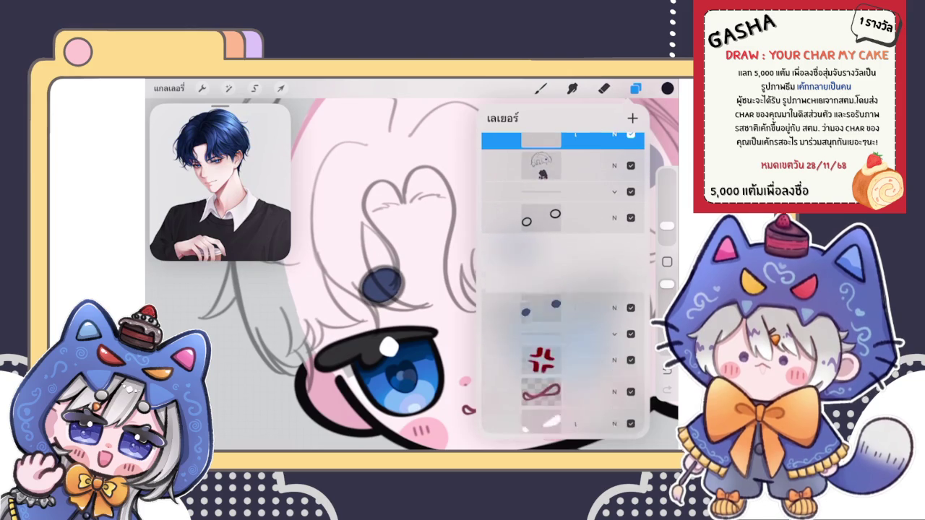
pyautogui.click(614, 218)
pyautogui.moveTo(636, 256); pyautogui.dragTo(540, 256)
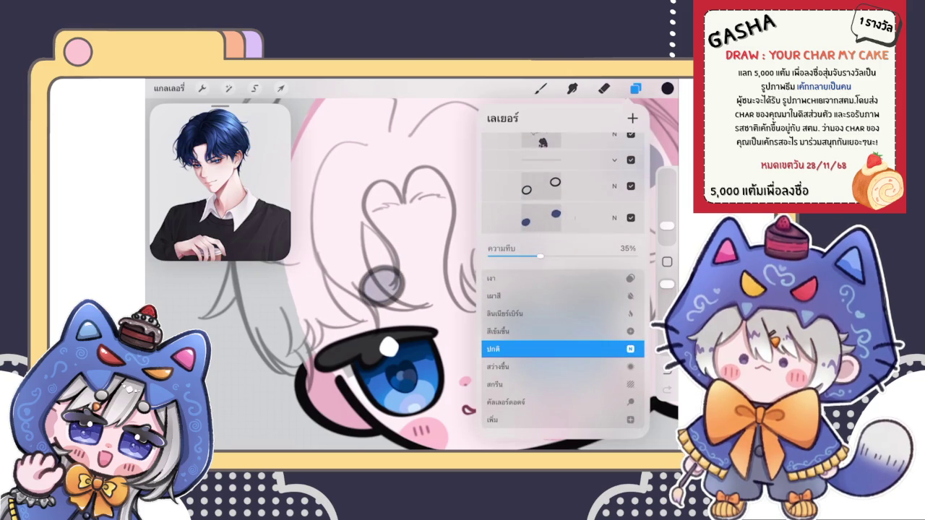
pyautogui.click(563, 212)
pyautogui.click(539, 88)
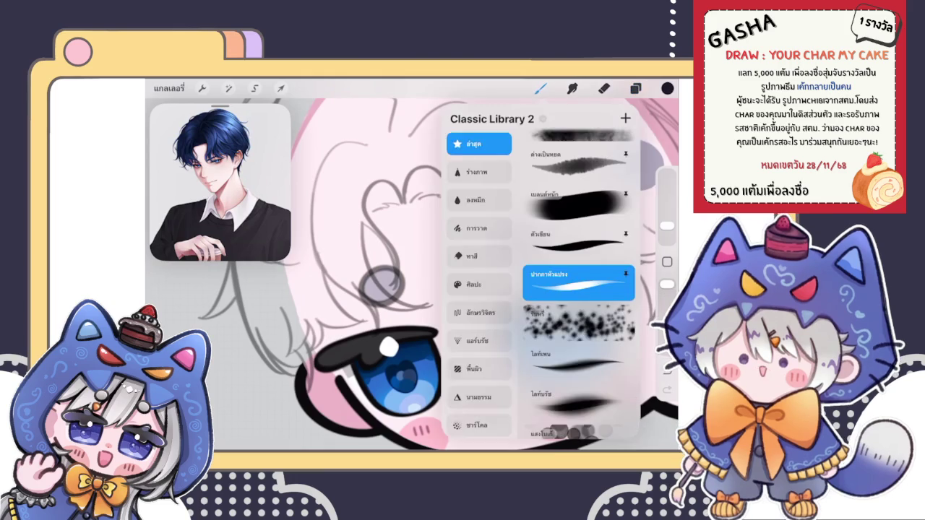
# - Ink a dark S-shaped stroke along the heart-shaped hair curl, redrawing it thicker
pyautogui.scroll(3, 412, 275)
pyautogui.moveTo(430, 197)
pyautogui.mouseDown()
pyautogui.moveTo(373, 249)
pyautogui.moveTo(394, 325)
pyautogui.mouseUp()
pyautogui.hotkey('ctrl', 'z')
pyautogui.scroll(3, 404, 275)
pyautogui.moveTo(454, 184); pyautogui.dragTo(448, 354)
pyautogui.scroll(-3, 412, 275)
pyautogui.scroll(2, 412, 275)
pyautogui.hotkey('ctrl', 'z')
pyautogui.moveTo(434, 193)
pyautogui.mouseDown()
pyautogui.moveTo(362, 209)
pyautogui.moveTo(433, 339)
pyautogui.mouseUp()
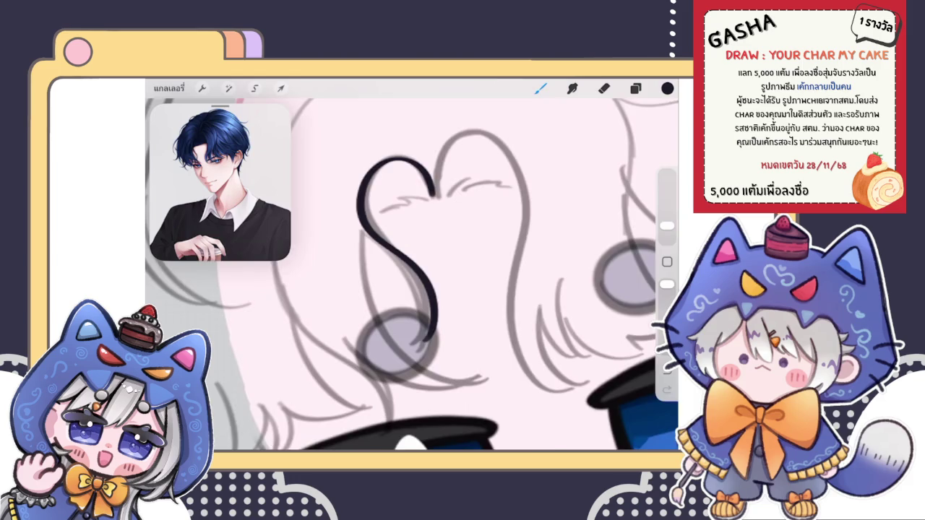
pyautogui.scroll(-2, 412, 275)
# - Warp the S stroke's upper curves with Transform to fit the heart curl
pyautogui.click(280, 87)
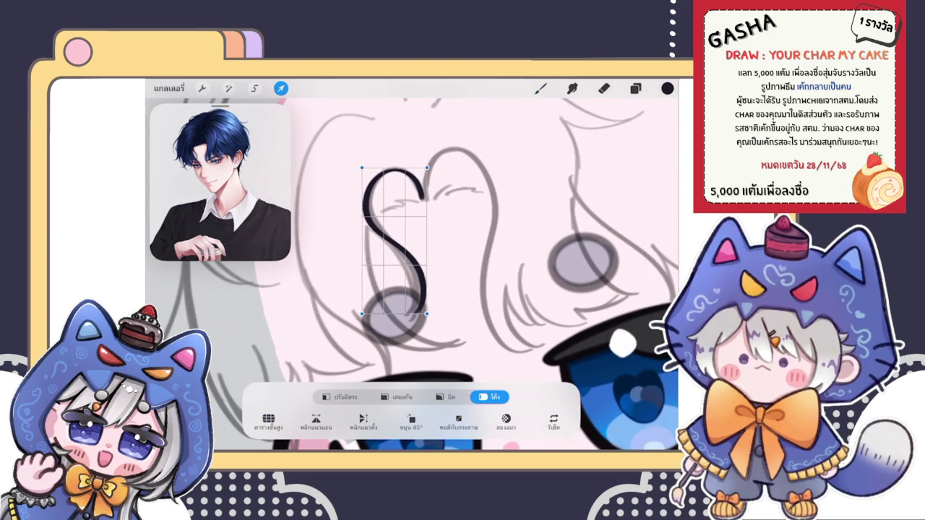
pyautogui.moveTo(372, 202); pyautogui.dragTo(378, 199)
pyautogui.moveTo(425, 174); pyautogui.dragTo(423, 199)
pyautogui.click(540, 87)
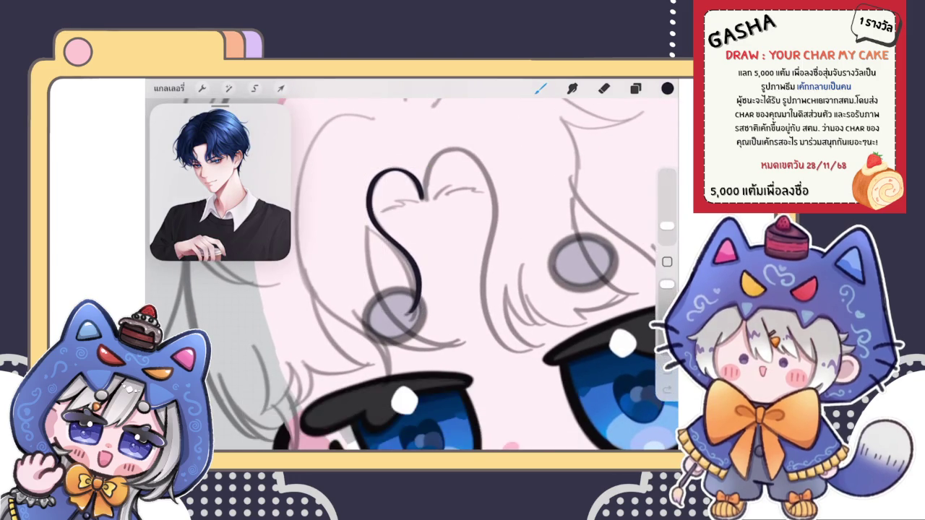
pyautogui.scroll(-3, 412, 274)
pyautogui.scroll(4, 412, 274)
# - Draw a thin line along the S's inner side, undoing and retrying several times
pyautogui.moveTo(367, 181); pyautogui.dragTo(391, 291)
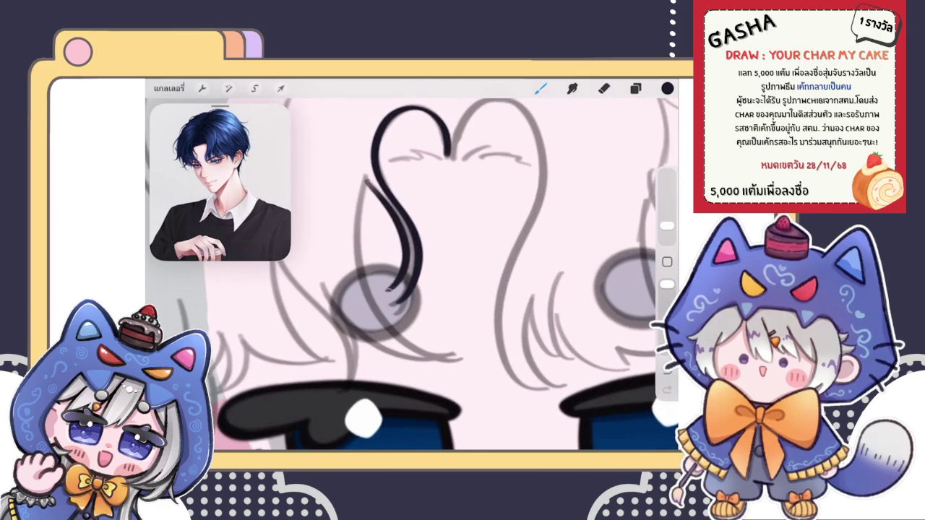
pyautogui.scroll(3, 405, 246)
pyautogui.hotkey('ctrl', 'z')
pyautogui.scroll(-2, 412, 275)
pyautogui.moveTo(388, 168); pyautogui.dragTo(386, 327)
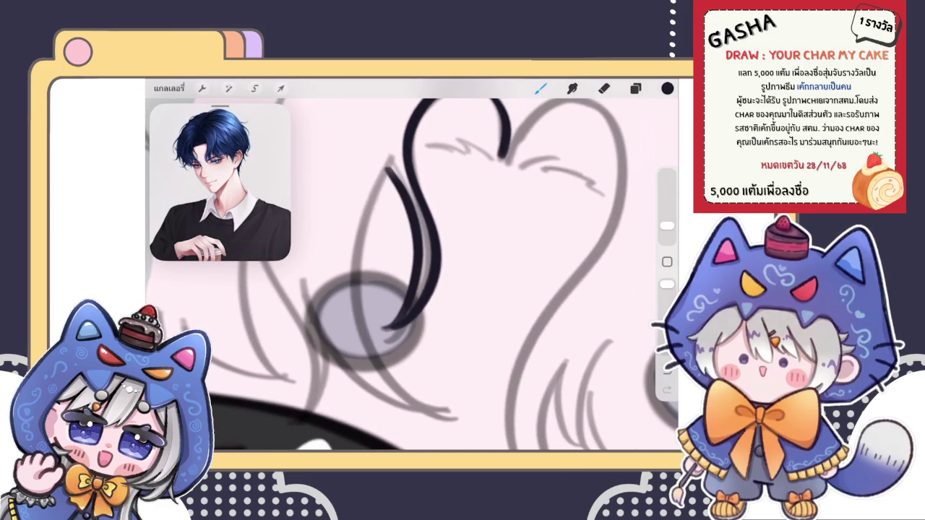
pyautogui.hotkey('ctrl', 'z')
pyautogui.moveTo(389, 168)
pyautogui.mouseDown()
pyautogui.moveTo(410, 293)
pyautogui.moveTo(390, 334)
pyautogui.mouseUp()
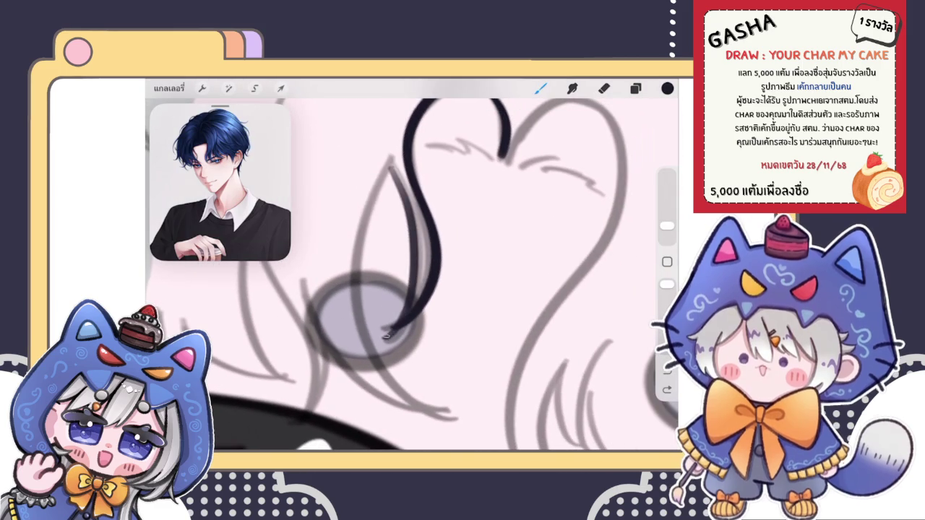
pyautogui.hotkey('ctrl', 'z')
pyautogui.scroll(-1, 412, 275)
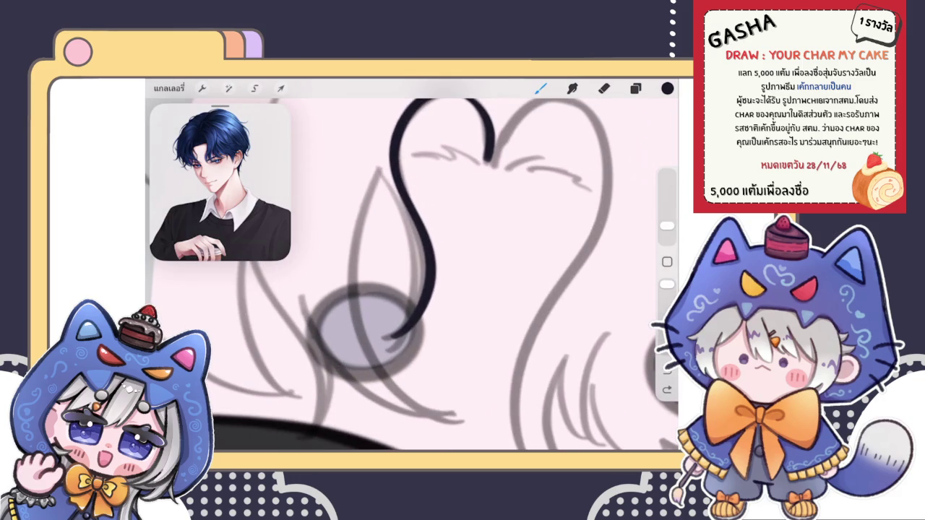
pyautogui.moveTo(377, 179); pyautogui.dragTo(416, 297)
pyautogui.hotkey('ctrl', 'z')
pyautogui.moveTo(379, 172)
pyautogui.mouseDown()
pyautogui.moveTo(408, 249)
pyautogui.moveTo(390, 334)
pyautogui.mouseUp()
pyautogui.hotkey('ctrl', 'z')
pyautogui.moveTo(377, 173)
pyautogui.mouseDown()
pyautogui.moveTo(411, 272)
pyautogui.moveTo(391, 334)
pyautogui.mouseUp()
pyautogui.hotkey('ctrl', 'z')
pyautogui.moveTo(379, 168); pyautogui.dragTo(390, 339)
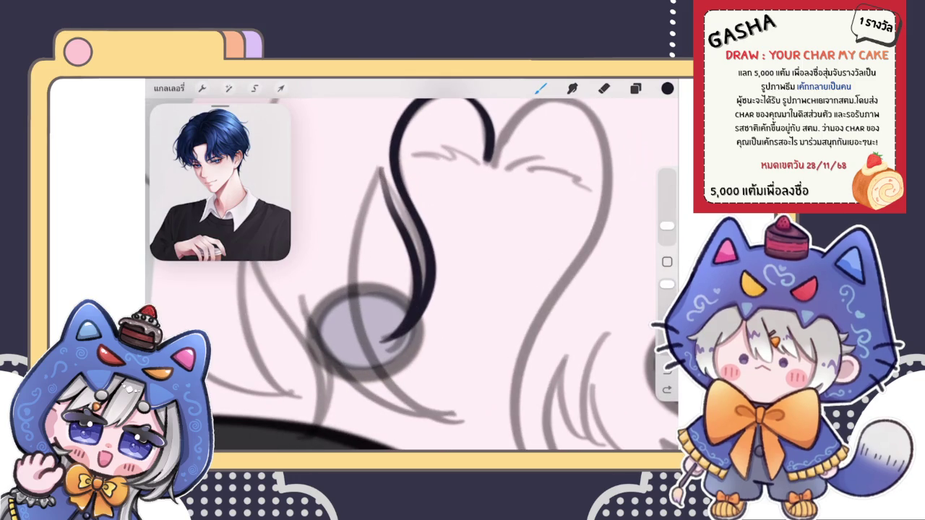
pyautogui.hotkey('ctrl', 'z')
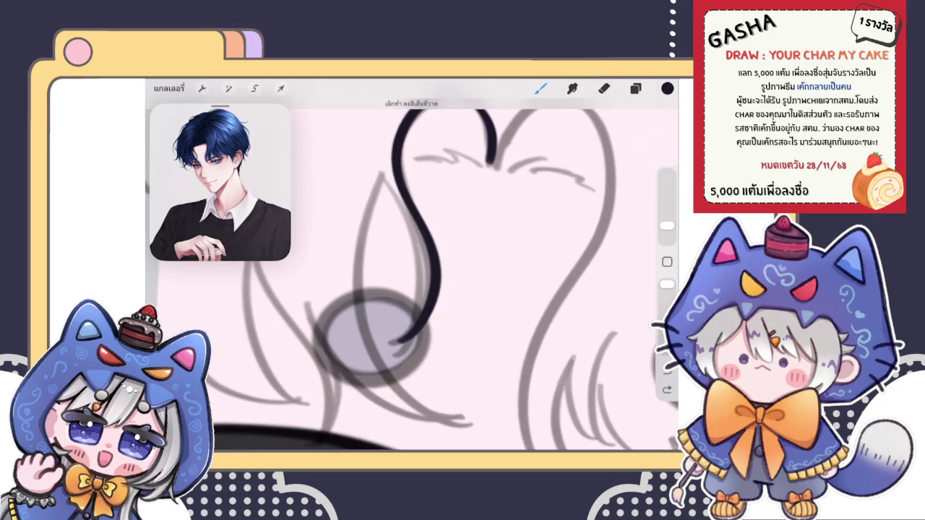
pyautogui.moveTo(383, 175); pyautogui.dragTo(386, 352)
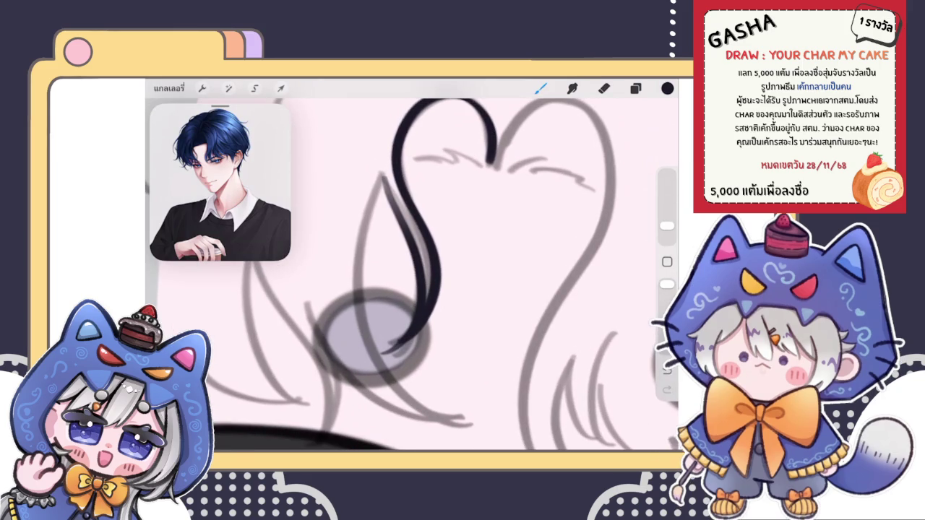
# - Redraw the S's thin inner stroke with a longer tail until it follows the curve
pyautogui.scroll(-5, 412, 274)
pyautogui.scroll(5, 412, 275)
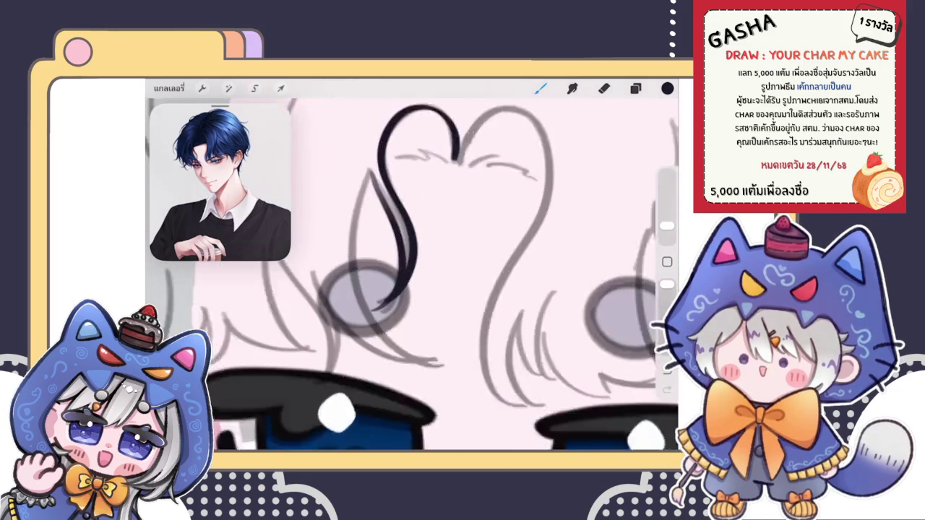
pyautogui.scroll(3, 412, 274)
pyautogui.moveTo(379, 156); pyautogui.dragTo(360, 350)
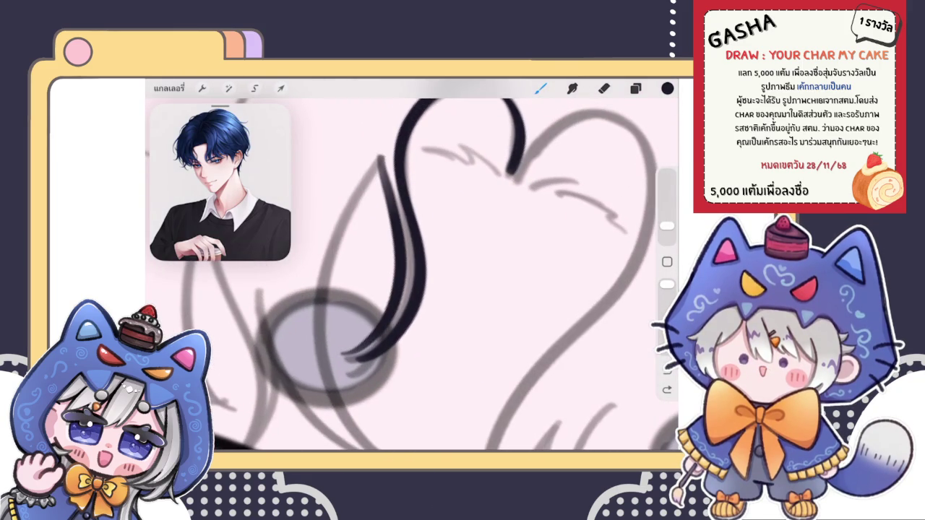
pyautogui.scroll(-3, 412, 274)
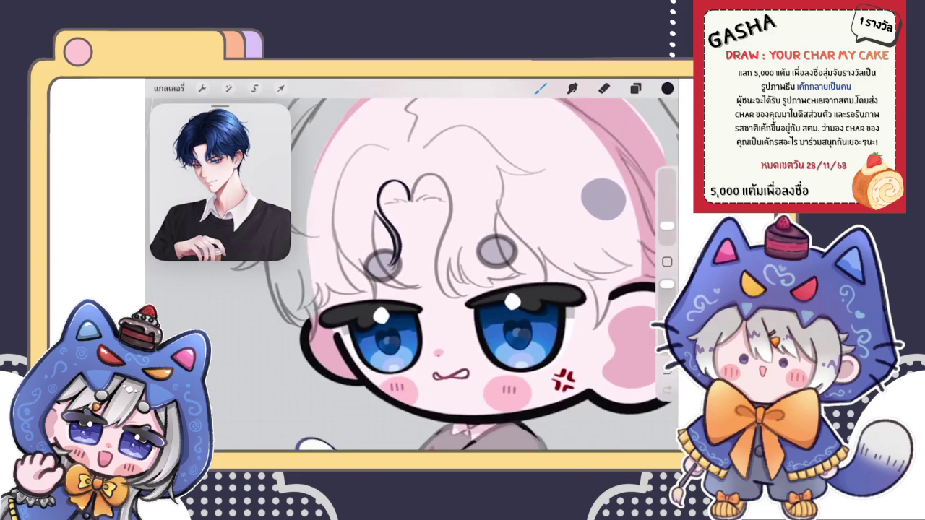
pyautogui.scroll(2, 412, 275)
pyautogui.scroll(3, 412, 275)
pyautogui.hotkey('ctrl', 'z')
pyautogui.moveTo(415, 170); pyautogui.dragTo(367, 336)
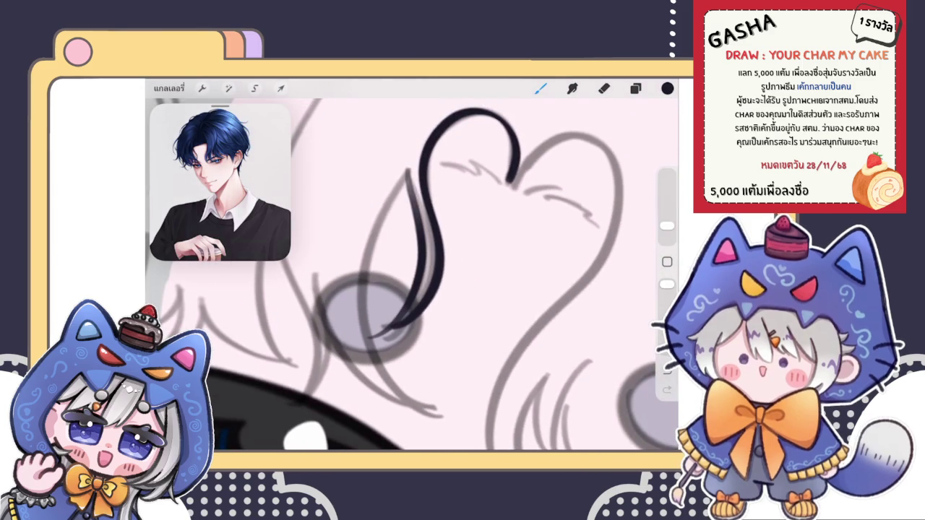
pyautogui.scroll(-3, 412, 275)
pyautogui.hotkey('ctrl', 'z')
pyautogui.scroll(-2, 412, 275)
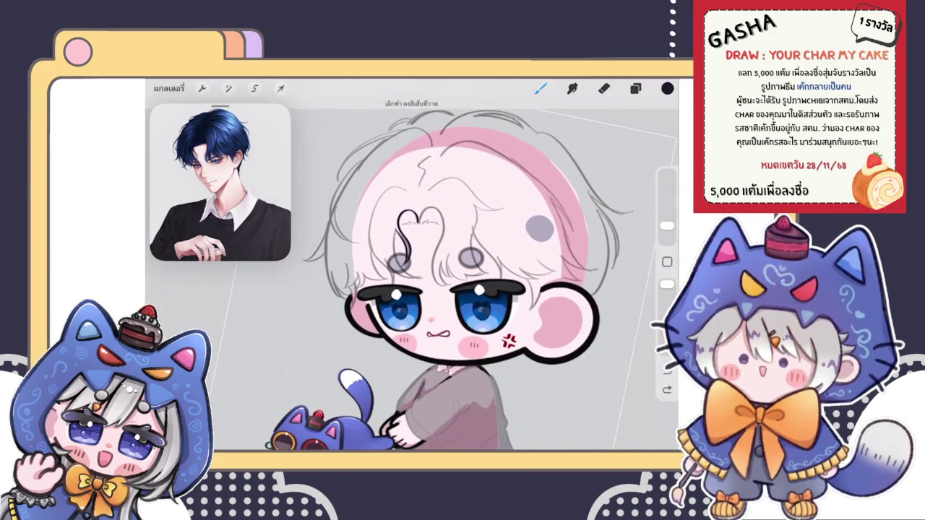
pyautogui.scroll(2, 412, 275)
pyautogui.scroll(3, 412, 275)
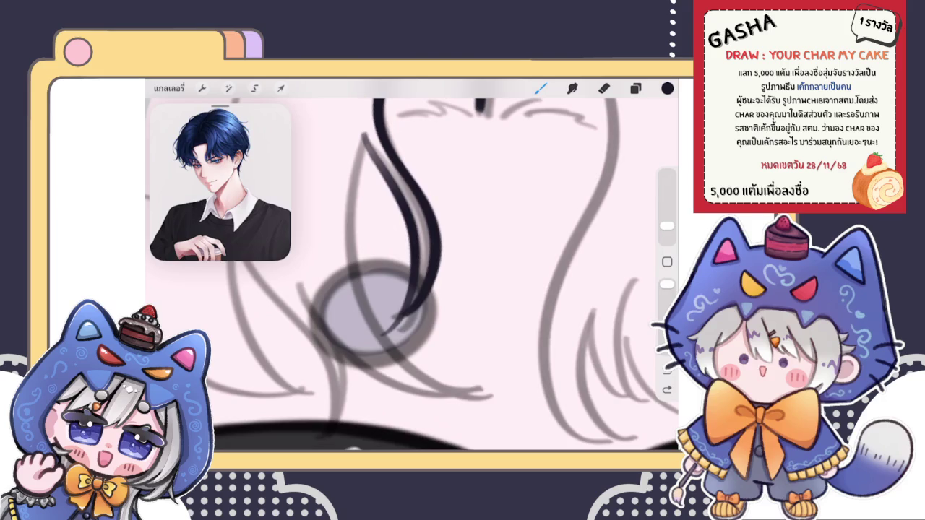
pyautogui.scroll(1, 412, 275)
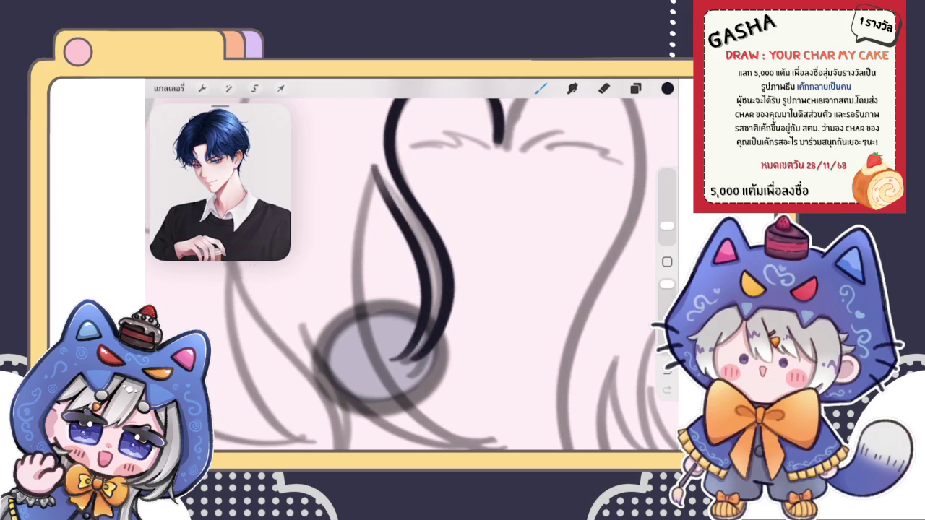
pyautogui.hotkey('ctrl', 'z')
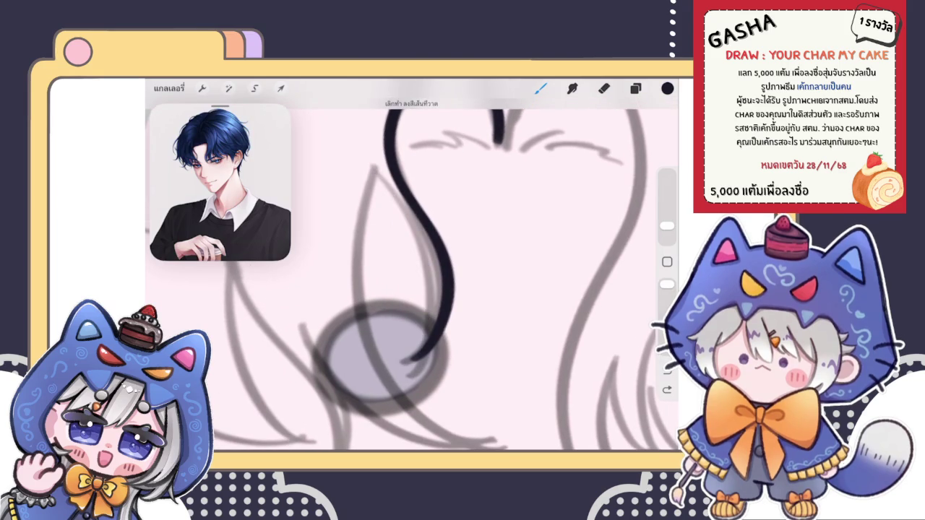
pyautogui.moveTo(373, 170); pyautogui.dragTo(381, 360)
pyautogui.hotkey('ctrl', 'z')
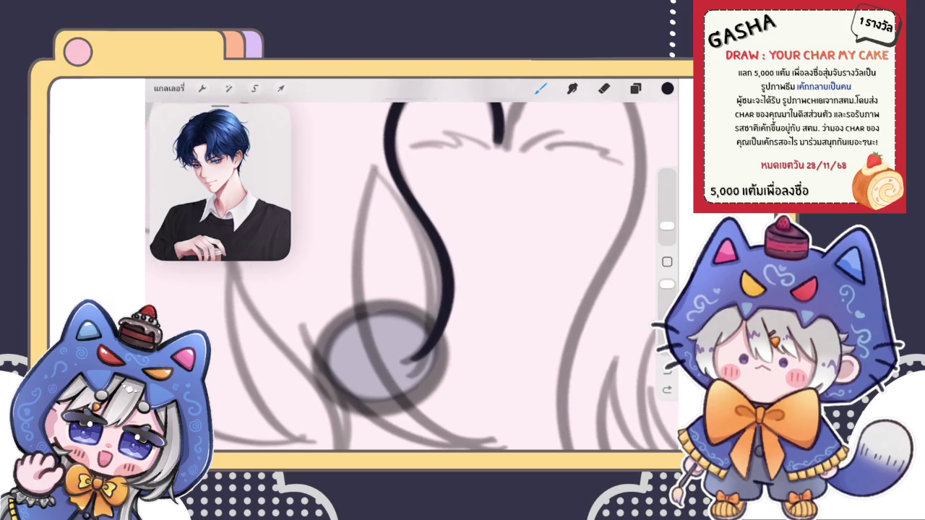
pyautogui.moveTo(374, 167); pyautogui.dragTo(396, 365)
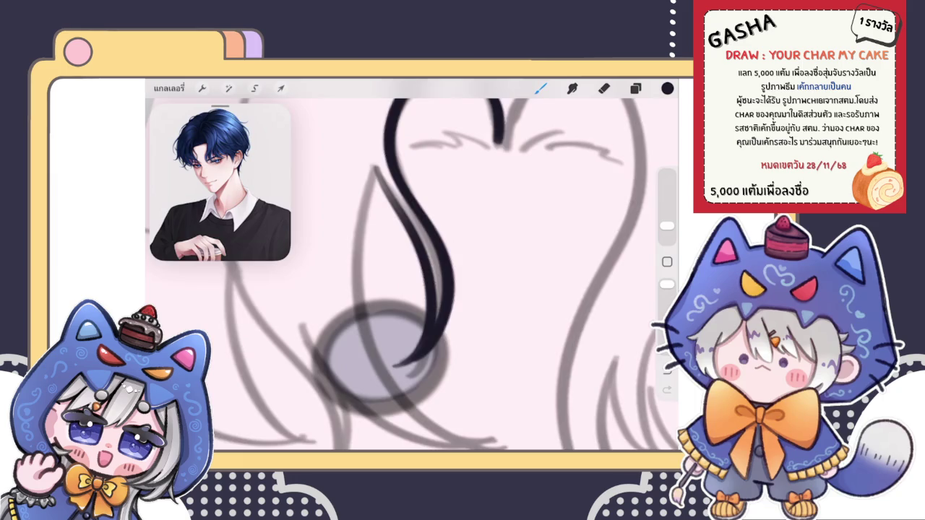
# - Darken the thin stroke at the top of the S and inspect the inked curl
pyautogui.scroll(-3, 412, 274)
pyautogui.scroll(5, 412, 275)
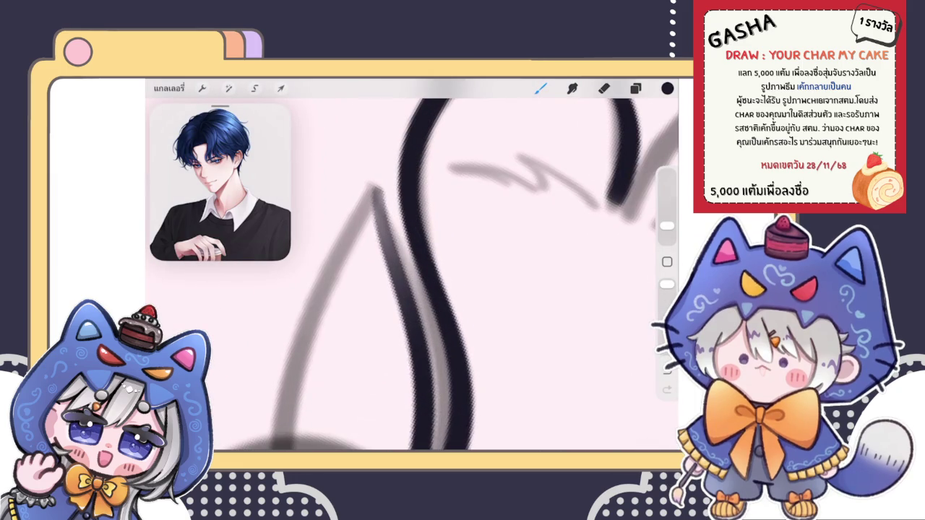
pyautogui.moveTo(374, 192); pyautogui.dragTo(397, 281)
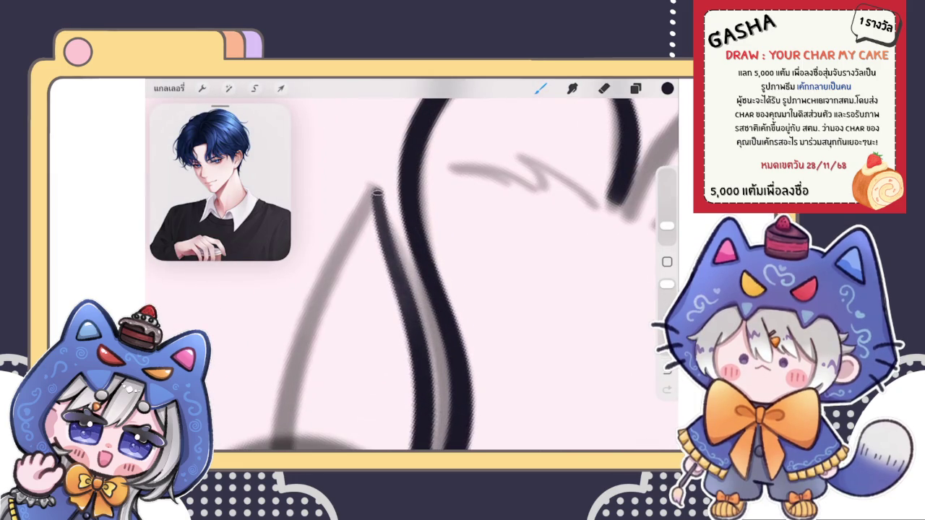
pyautogui.scroll(-1, 412, 274)
pyautogui.scroll(-2, 412, 275)
pyautogui.scroll(-1, 412, 274)
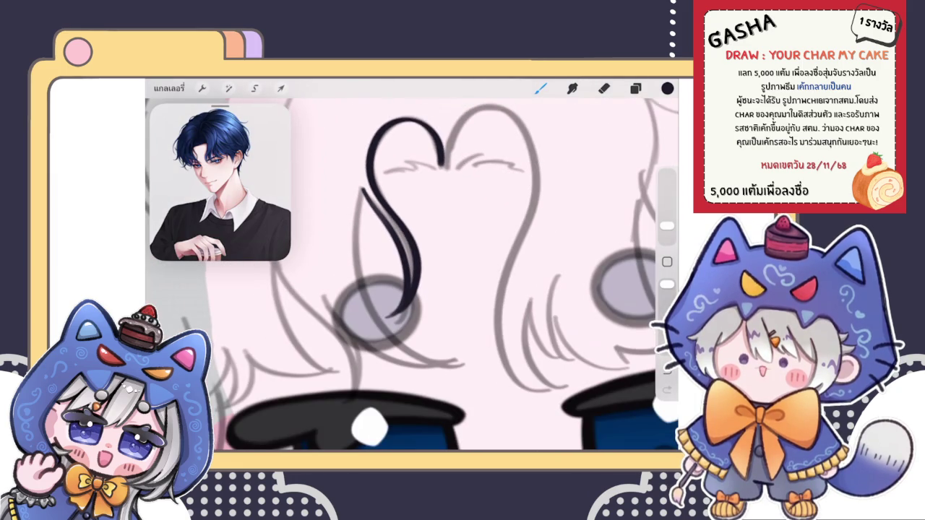
pyautogui.scroll(-2, 412, 274)
pyautogui.scroll(2, 412, 275)
pyautogui.scroll(1, 412, 274)
pyautogui.scroll(-2, 412, 275)
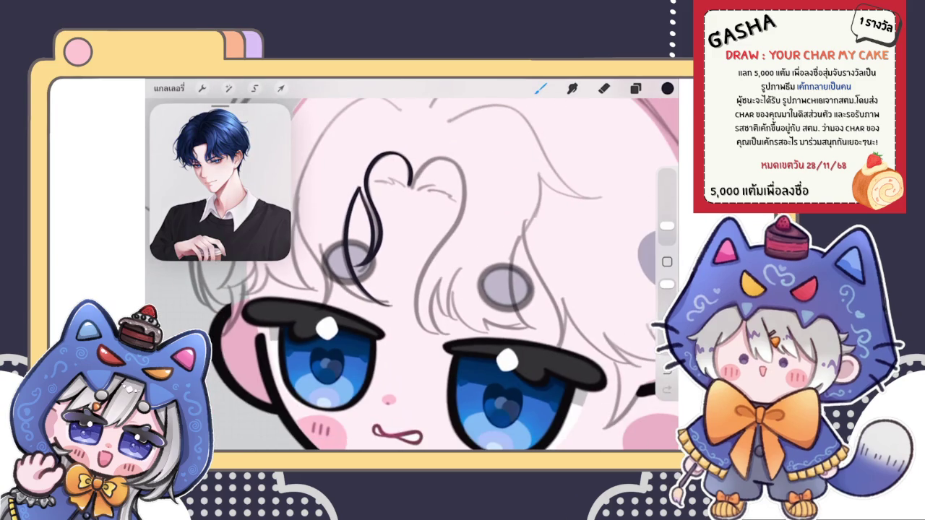
pyautogui.scroll(3, 372, 217)
pyautogui.scroll(2, 372, 217)
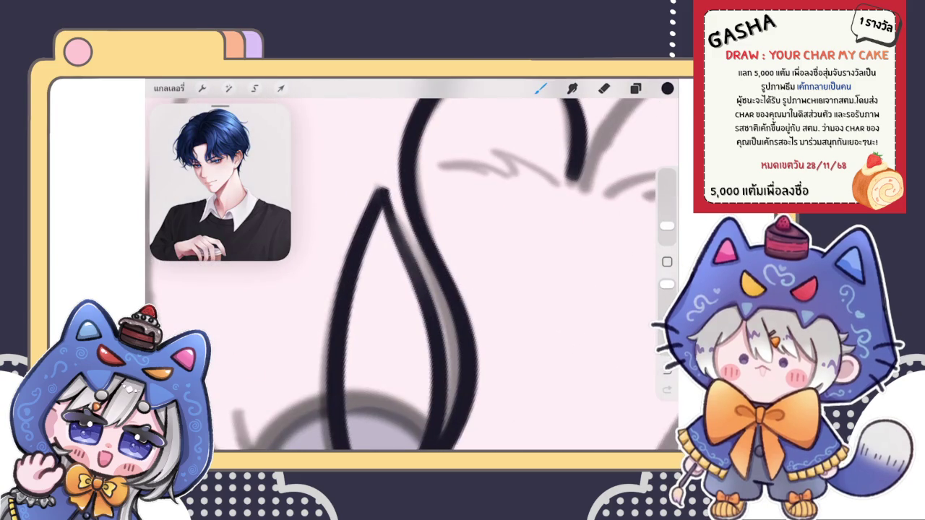
pyautogui.scroll(-2, 412, 275)
pyautogui.scroll(-2, 413, 275)
pyautogui.scroll(-2, 413, 275)
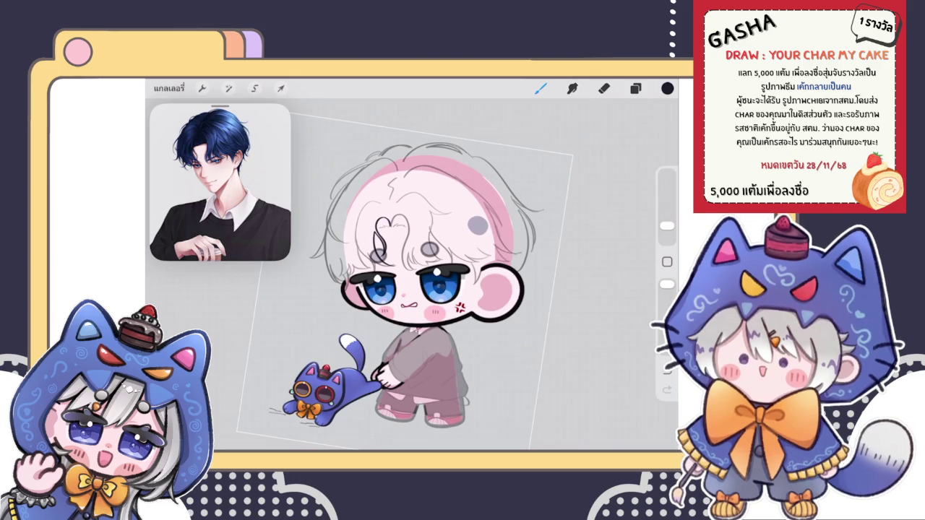
# - Draw a dark hair strand from below the heart curl down toward the left eye, redrawing it once
pyautogui.click(635, 87)
pyautogui.scroll(5, 405, 246)
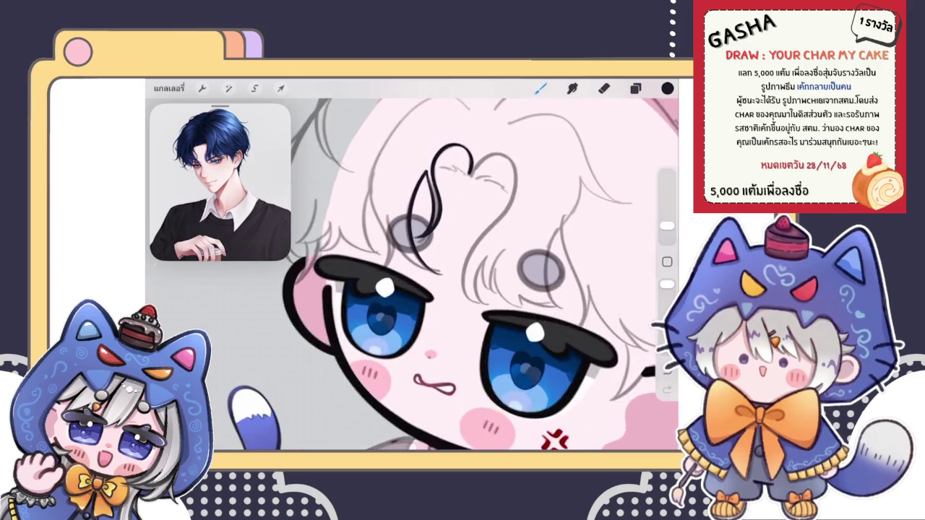
pyautogui.scroll(3, 404, 246)
pyautogui.moveTo(357, 214); pyautogui.dragTo(428, 347)
pyautogui.scroll(2, 412, 275)
pyautogui.hotkey('ctrl', 'z')
pyautogui.moveTo(362, 182)
pyautogui.mouseDown()
pyautogui.moveTo(363, 243)
pyautogui.moveTo(432, 356)
pyautogui.mouseUp()
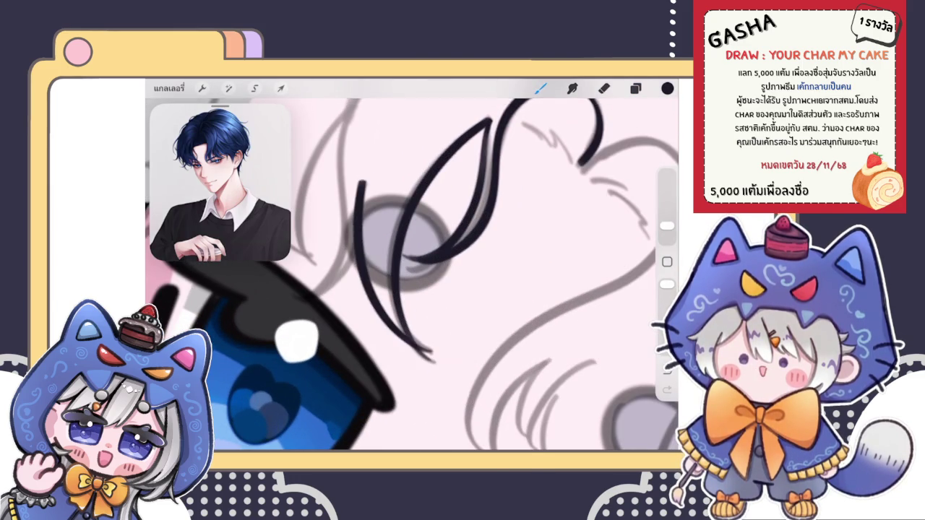
# - Add a thin dark hair strand reaching downward beside it
pyautogui.scroll(-5, 412, 275)
pyautogui.scroll(-2, 413, 274)
pyautogui.scroll(3, 404, 232)
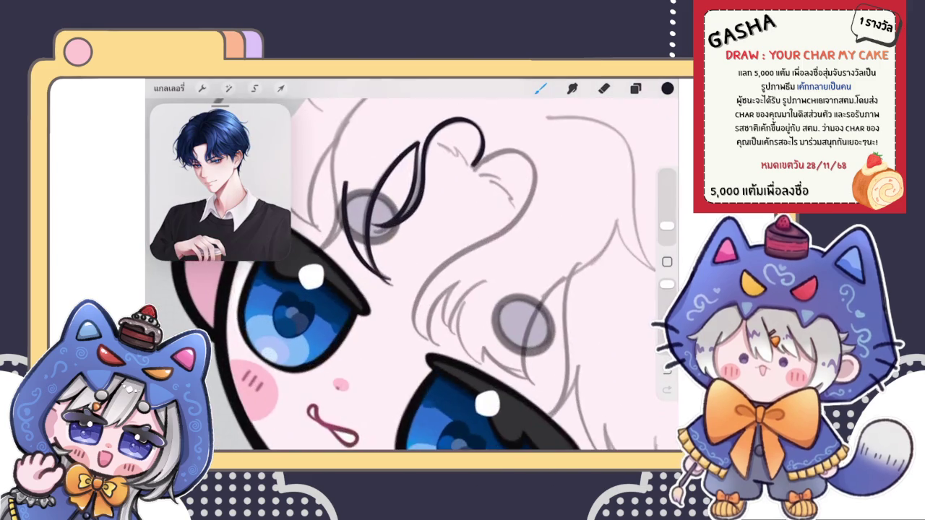
pyautogui.scroll(3, 405, 231)
pyautogui.scroll(2, 405, 232)
pyautogui.moveTo(396, 327); pyautogui.dragTo(387, 296)
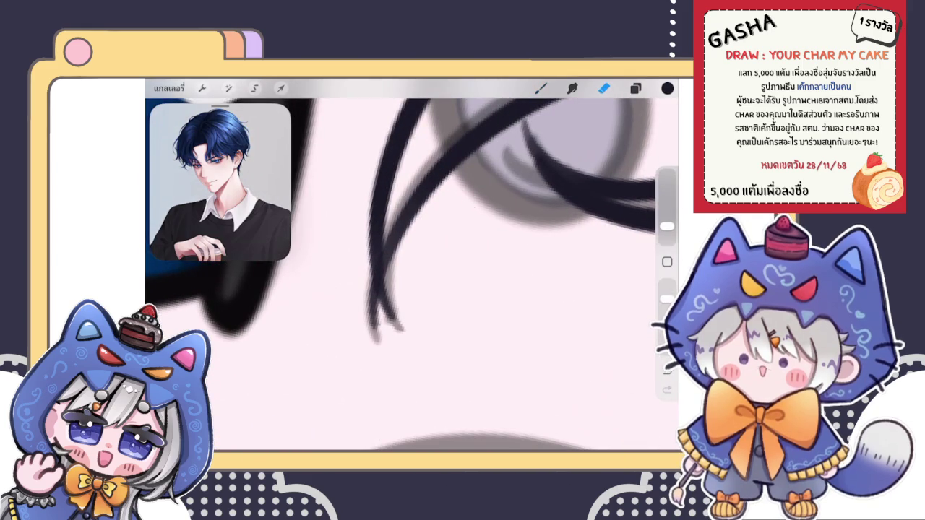
# - Lighten part of the thin hair strand with a slightly smaller eraser
pyautogui.click(605, 87)
pyautogui.moveTo(668, 225); pyautogui.dragTo(667, 237)
pyautogui.moveTo(397, 282); pyautogui.dragTo(420, 339)
pyautogui.moveTo(398, 281); pyautogui.dragTo(403, 307)
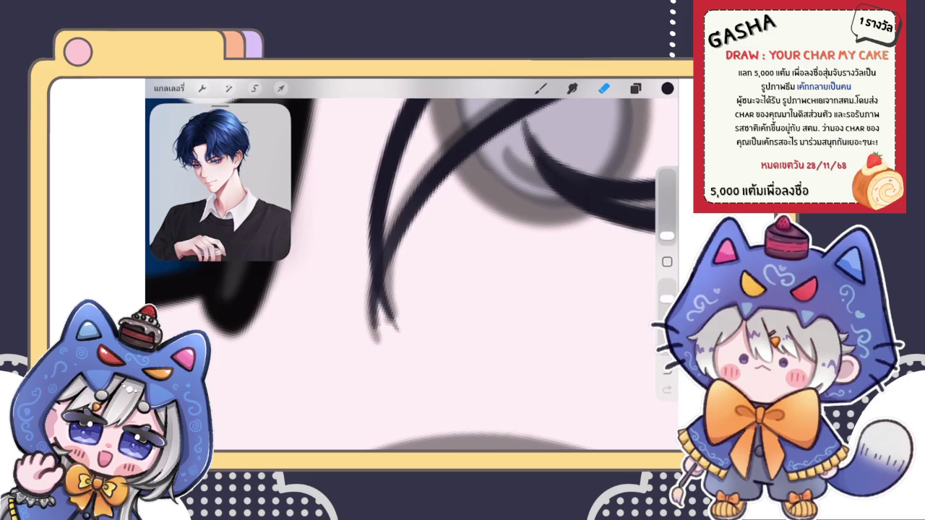
pyautogui.scroll(-3, 412, 267)
pyautogui.scroll(-3, 412, 268)
pyautogui.scroll(5, 405, 253)
pyautogui.scroll(3, 405, 253)
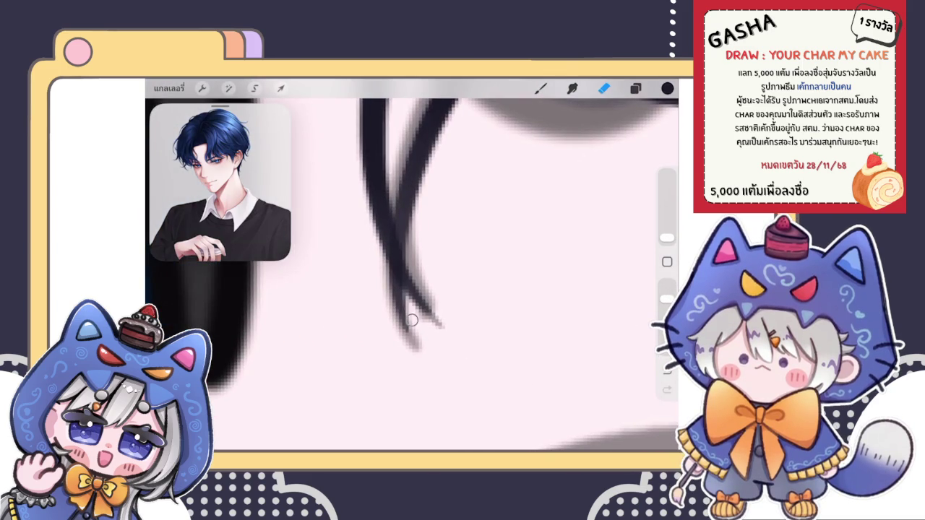
pyautogui.scroll(-3, 412, 289)
pyautogui.scroll(-3, 412, 275)
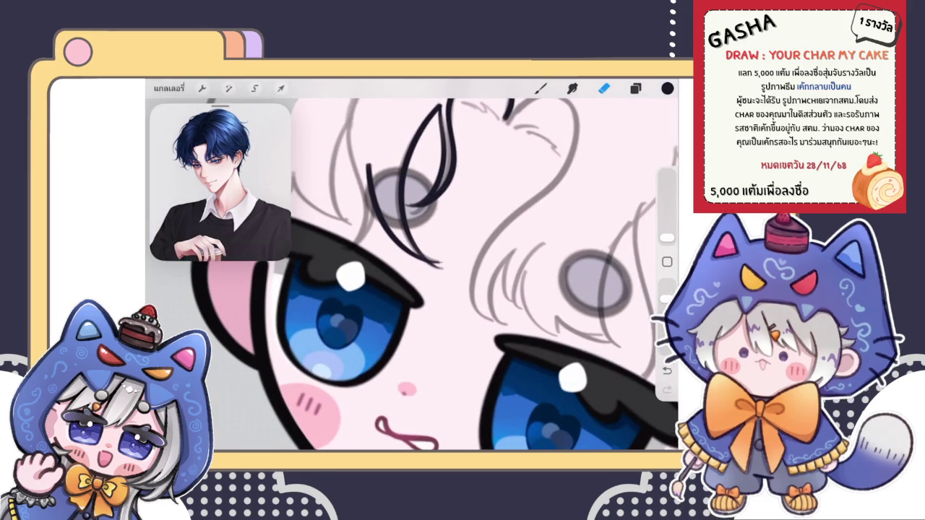
pyautogui.scroll(-2, 412, 275)
pyautogui.scroll(2, 463, 289)
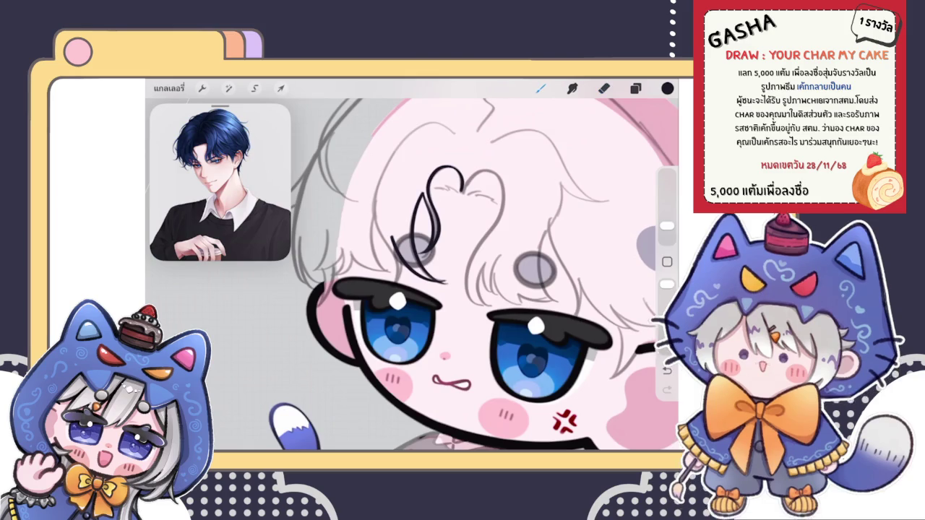
# - Try a dark brush stroke near the heart curl, then undo it
pyautogui.press('b')
pyautogui.scroll(3, 412, 275)
pyautogui.scroll(-2, 434, 275)
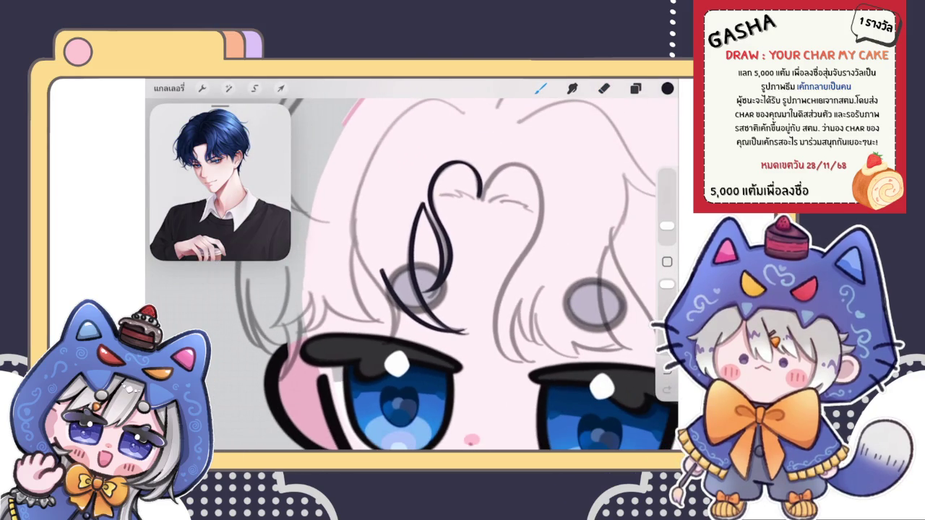
pyautogui.moveTo(390, 210); pyautogui.dragTo(378, 339)
pyautogui.scroll(-2, 434, 274)
pyautogui.hotkey('ctrl', 'z')
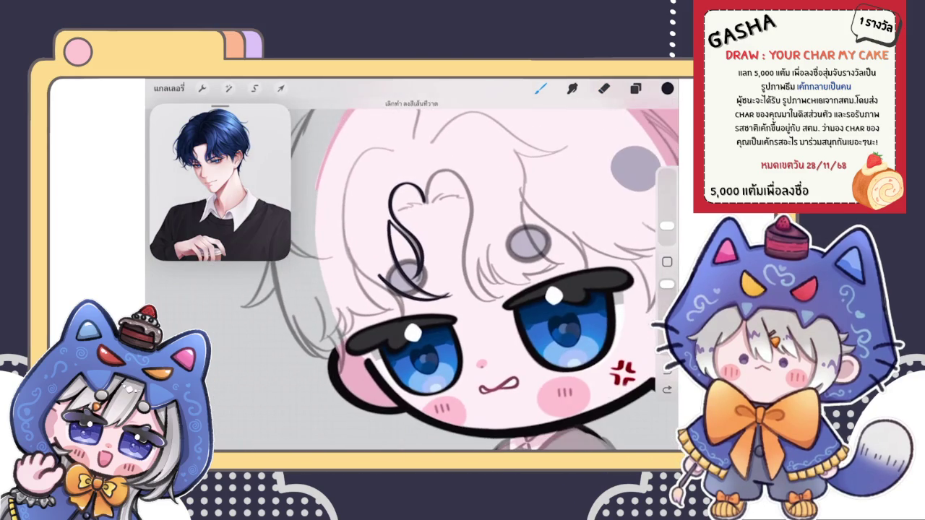
# - Draw and redraw a curved hair line left of the heart curl, then start Adjustments > Liquify
pyautogui.click(635, 88)
pyautogui.scroll(3, 449, 274)
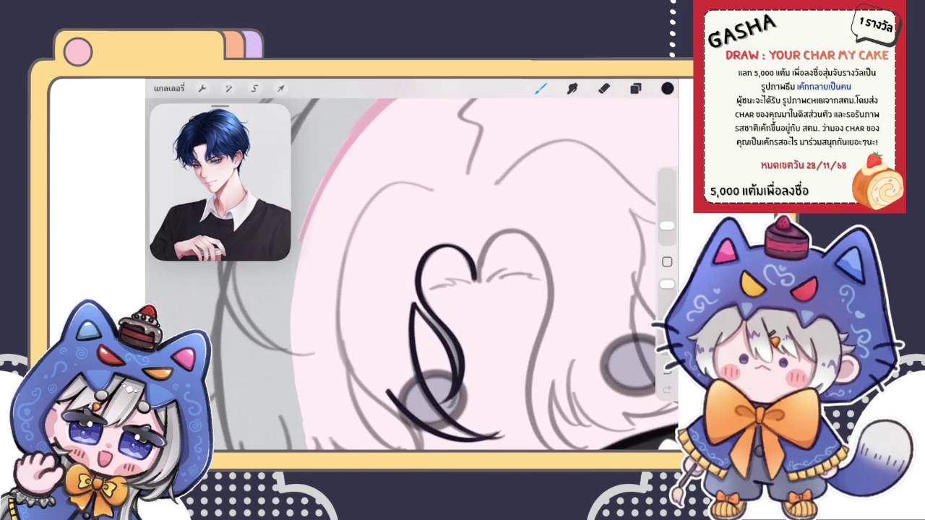
pyautogui.moveTo(426, 189); pyautogui.dragTo(334, 394)
pyautogui.scroll(-3, 433, 275)
pyautogui.scroll(2, 433, 274)
pyautogui.scroll(-1, 434, 275)
pyautogui.hotkey('ctrl', 'z')
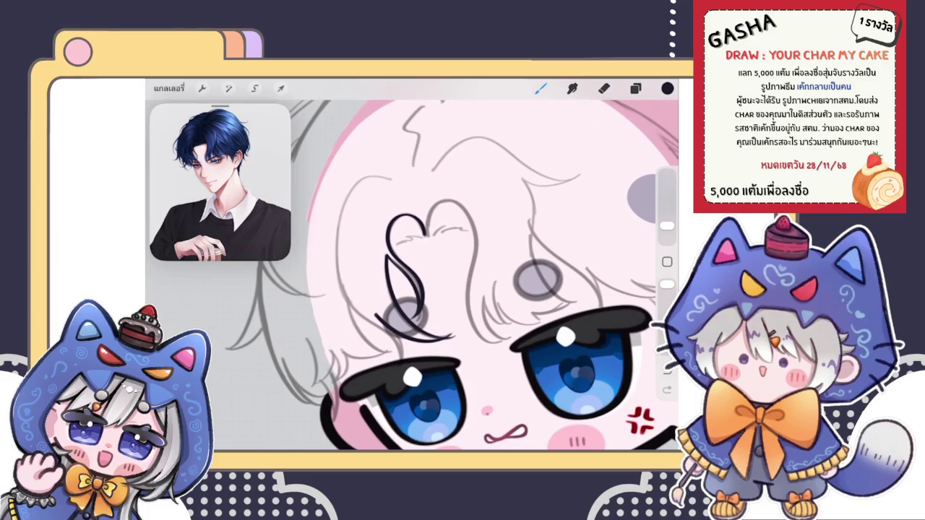
pyautogui.moveTo(392, 178); pyautogui.dragTo(338, 318)
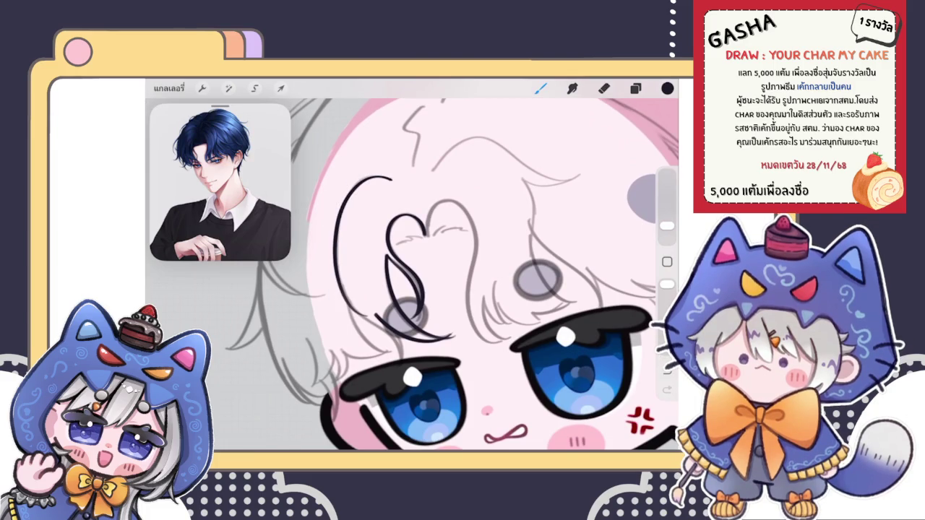
pyautogui.scroll(-3, 433, 275)
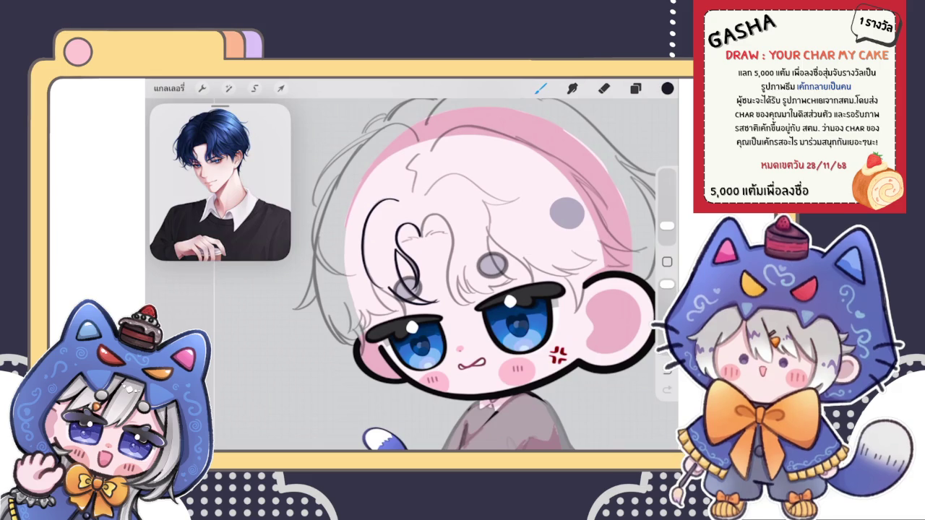
pyautogui.scroll(3, 372, 240)
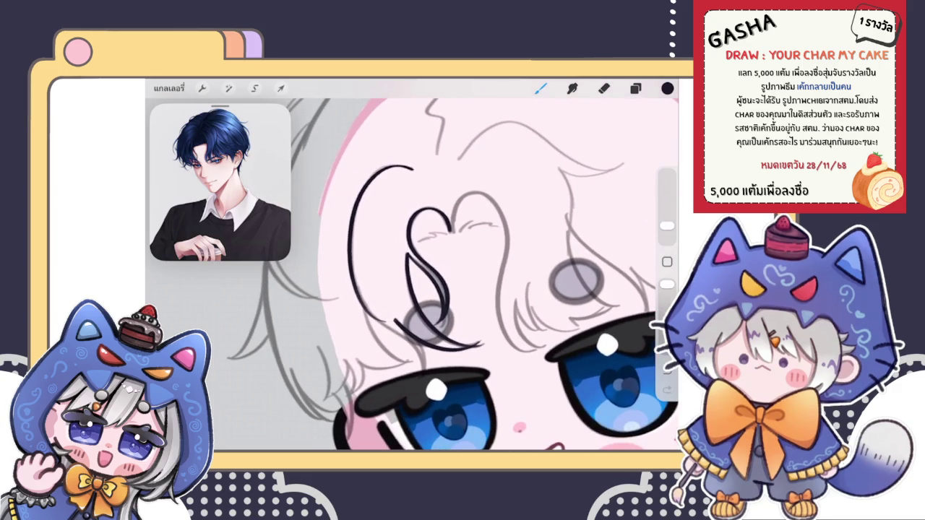
pyautogui.click(229, 87)
pyautogui.click(210, 285)
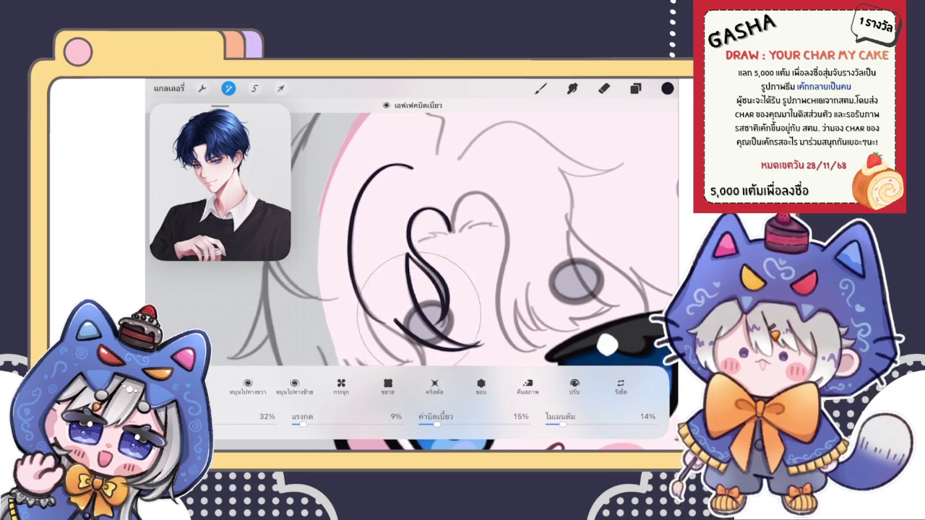
# - Reduce the Liquify size to 32%, then return to the brush
pyautogui.moveTo(215, 425); pyautogui.dragTo(206, 424)
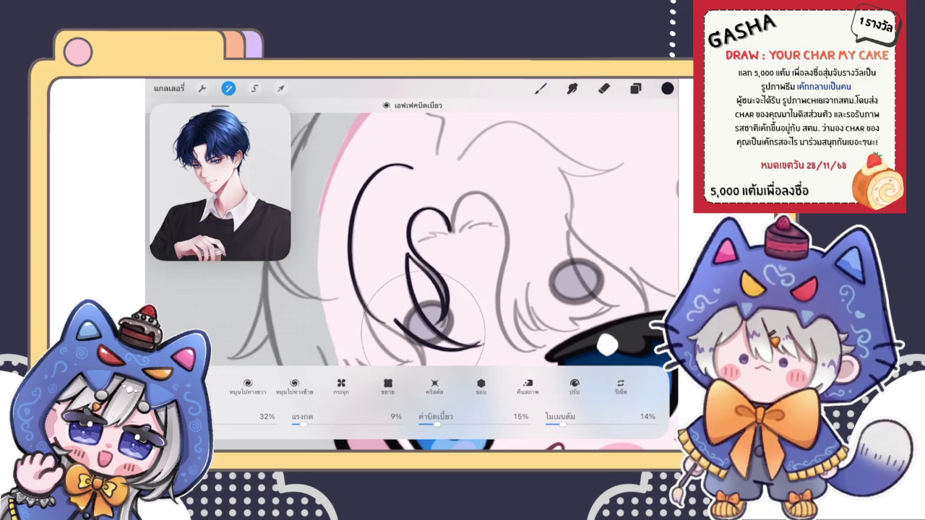
pyautogui.click(603, 88)
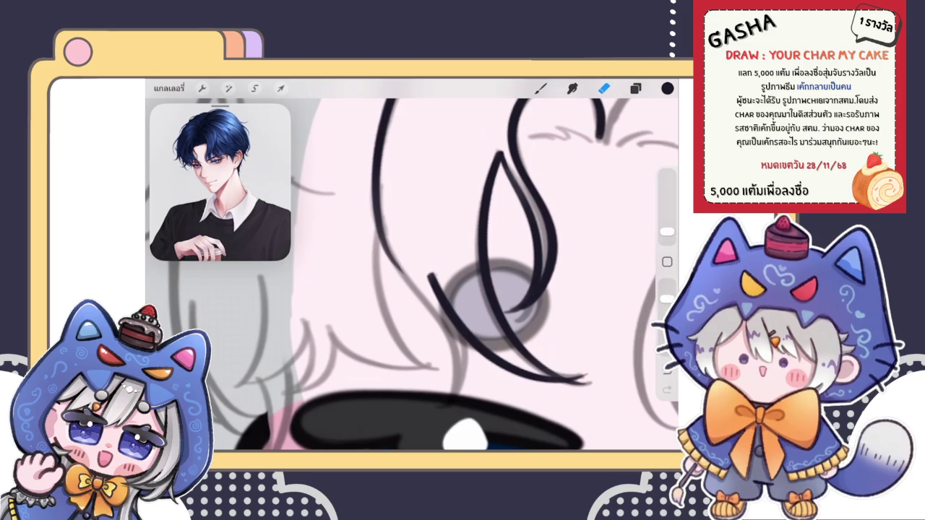
pyautogui.scroll(-1, 412, 275)
pyautogui.click(541, 87)
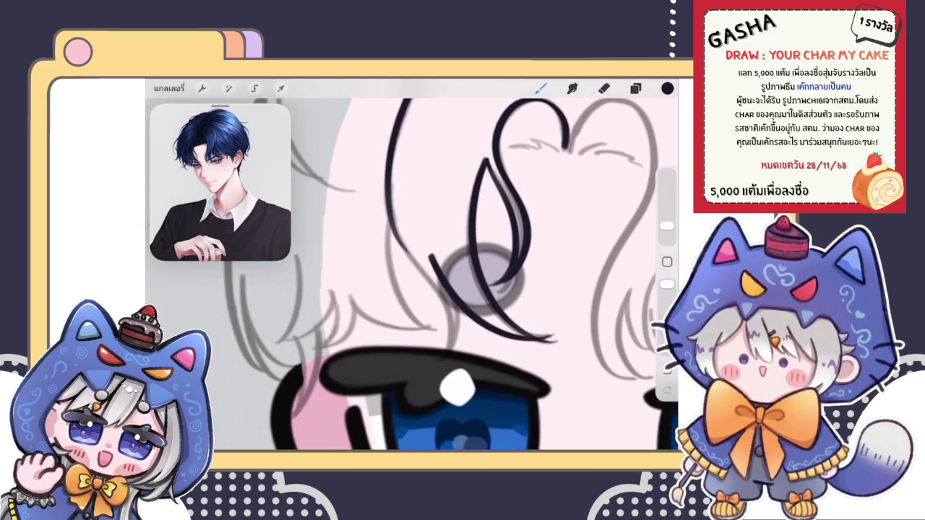
# - Ink a dark strand toward the eye and the left hair line as one continuous stroke
pyautogui.moveTo(431, 254); pyautogui.dragTo(449, 350)
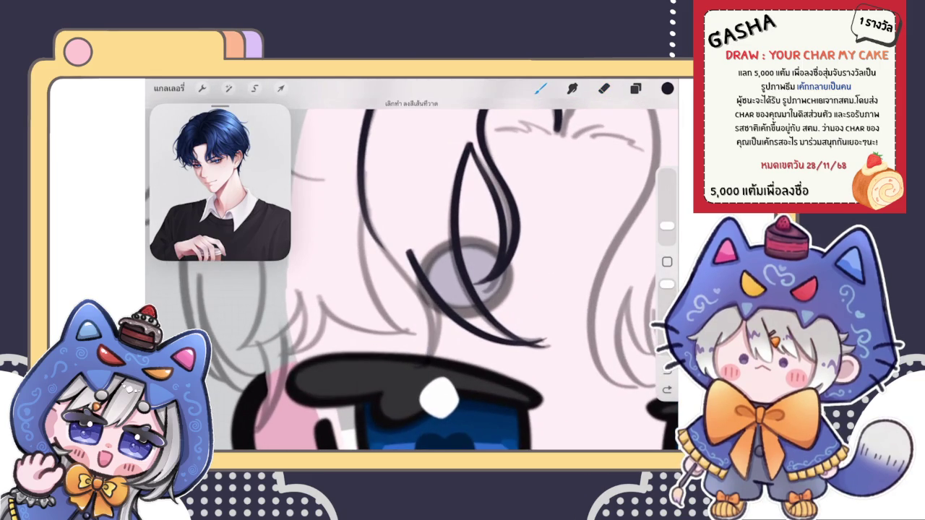
pyautogui.moveTo(376, 102); pyautogui.dragTo(432, 357)
pyautogui.hotkey('ctrl', 'z')
pyautogui.hotkey('ctrl', 'shift', 'z')
pyautogui.scroll(-3, 412, 274)
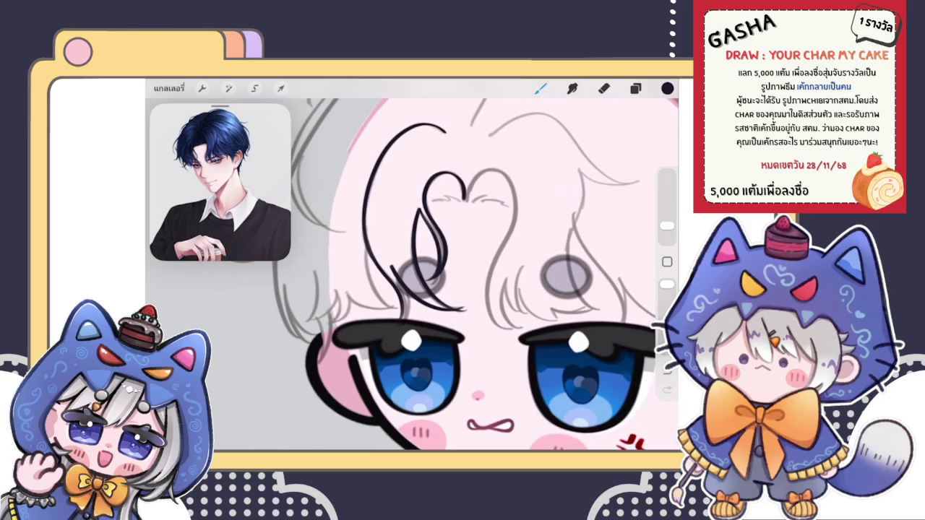
pyautogui.scroll(3, 433, 275)
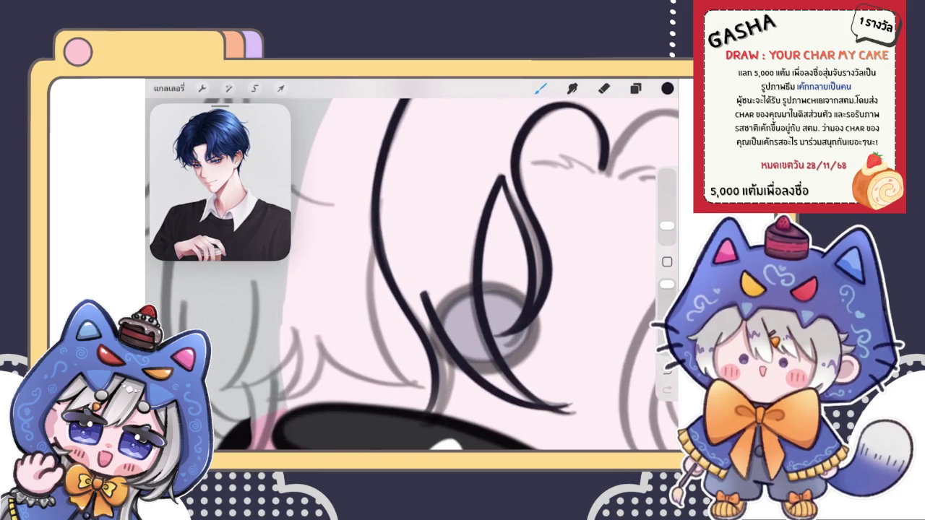
pyautogui.press('e')
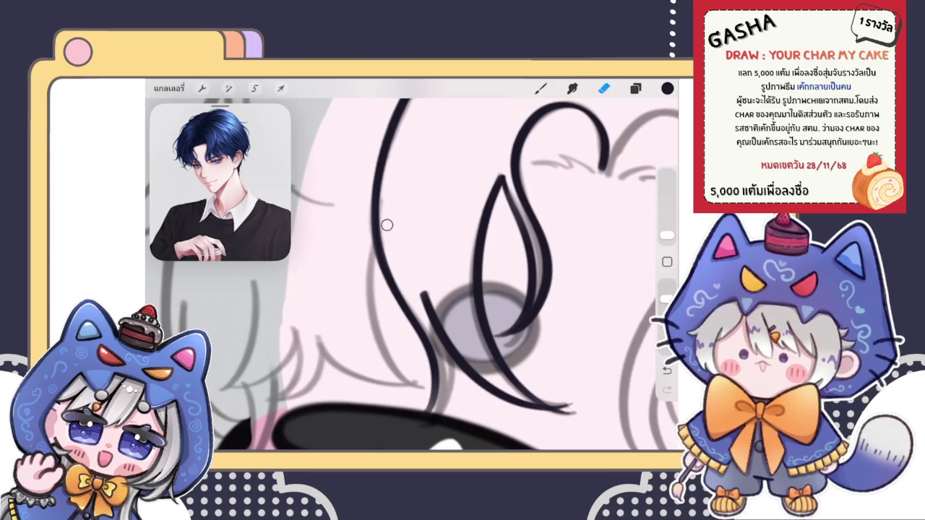
pyautogui.scroll(-5, 463, 275)
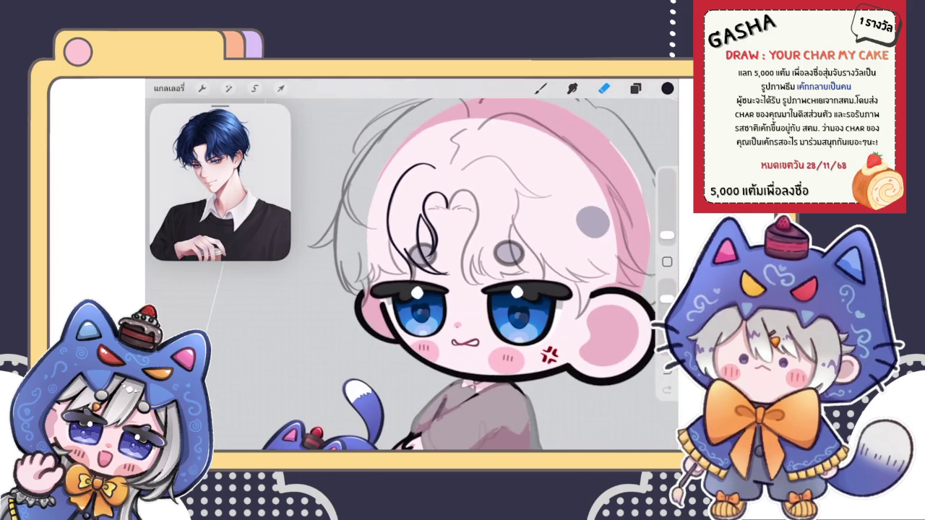
# - Test a short dark stroke on the bangs and check the brushes, then undo it
pyautogui.press('b')
pyautogui.scroll(5, 449, 289)
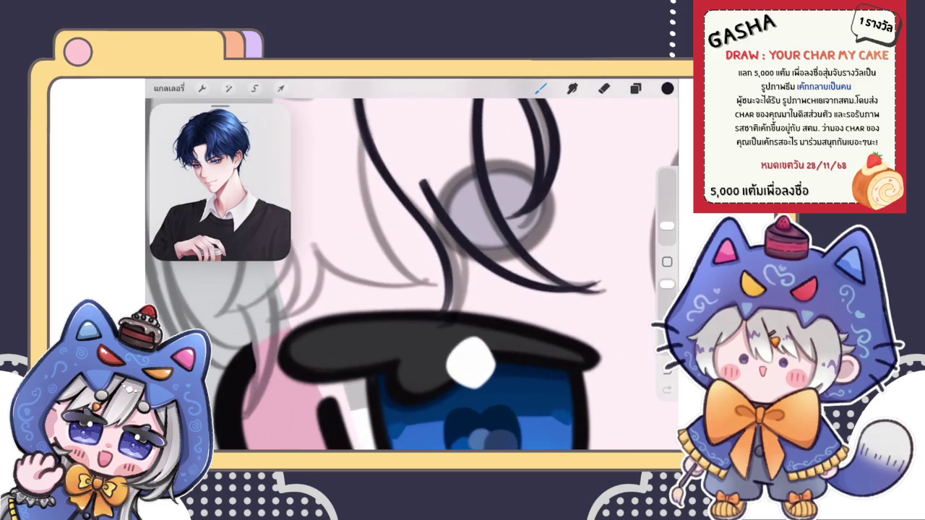
pyautogui.moveTo(448, 235); pyautogui.dragTo(450, 311)
pyautogui.scroll(3, 412, 275)
pyautogui.hotkey('ctrl', 'z')
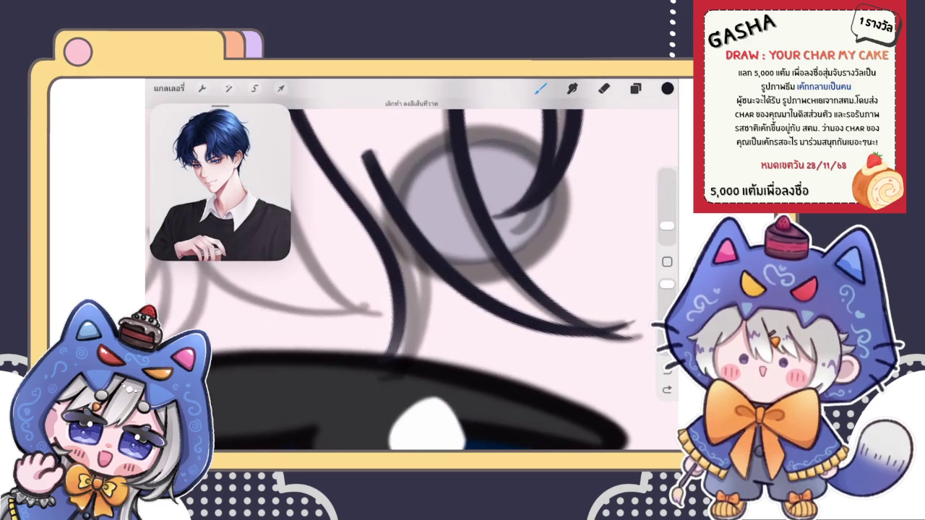
pyautogui.hotkey('ctrl', 'shift', 'z')
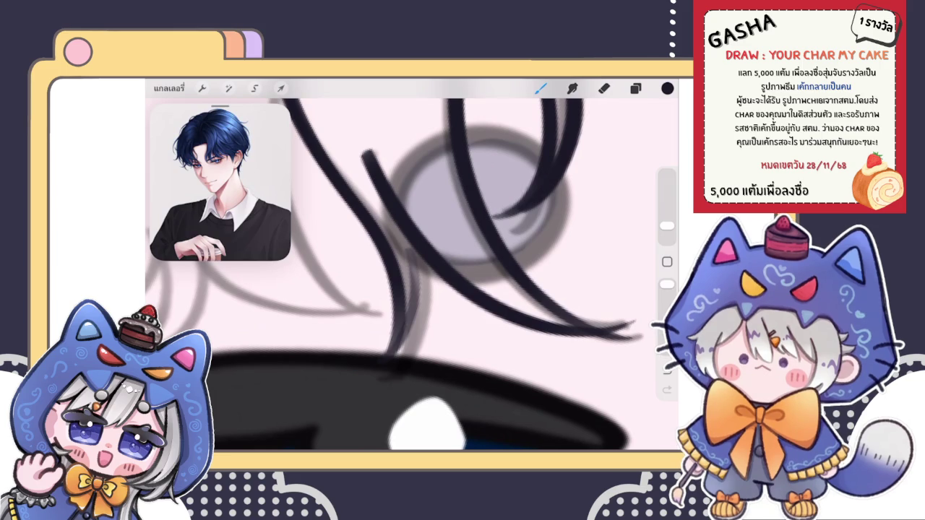
pyautogui.click(541, 88)
pyautogui.scroll(1, 412, 274)
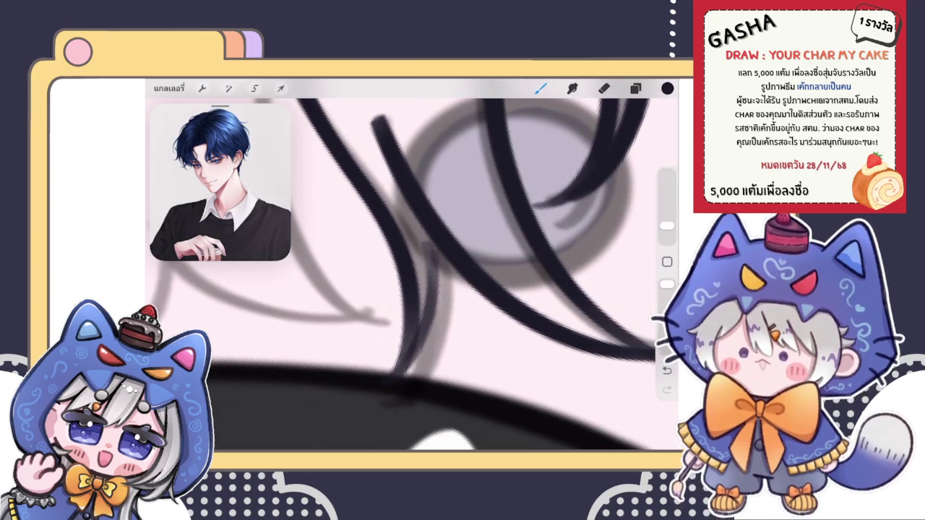
pyautogui.hotkey('ctrl', 'z')
# - Draw the hair strand down the forehead, retrying it several times until clean
pyautogui.moveTo(417, 249); pyautogui.dragTo(405, 347)
pyautogui.hotkey('ctrl', 'z')
pyautogui.moveTo(418, 248); pyautogui.dragTo(425, 311)
pyautogui.hotkey('ctrl', 'z')
pyautogui.moveTo(418, 249); pyautogui.dragTo(404, 347)
pyautogui.hotkey('ctrl', 'z')
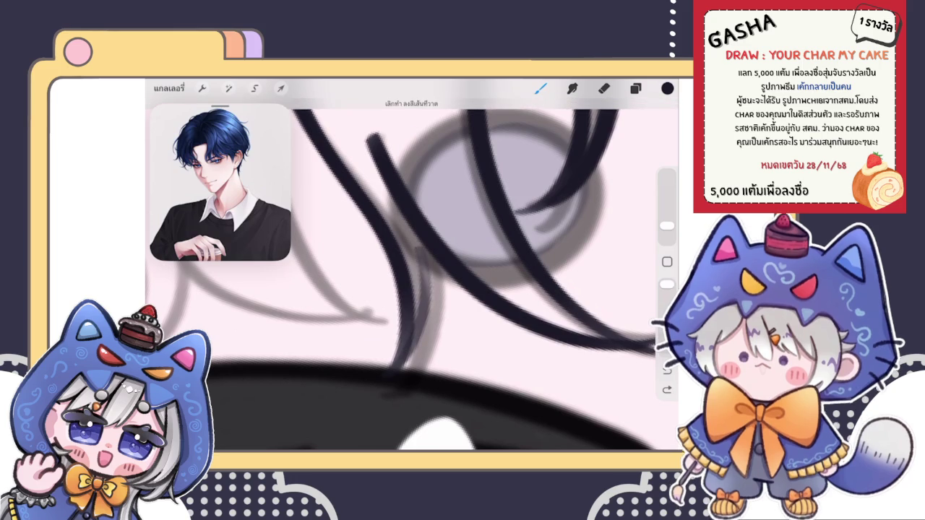
pyautogui.moveTo(418, 248); pyautogui.dragTo(405, 347)
pyautogui.hotkey('ctrl', 'z')
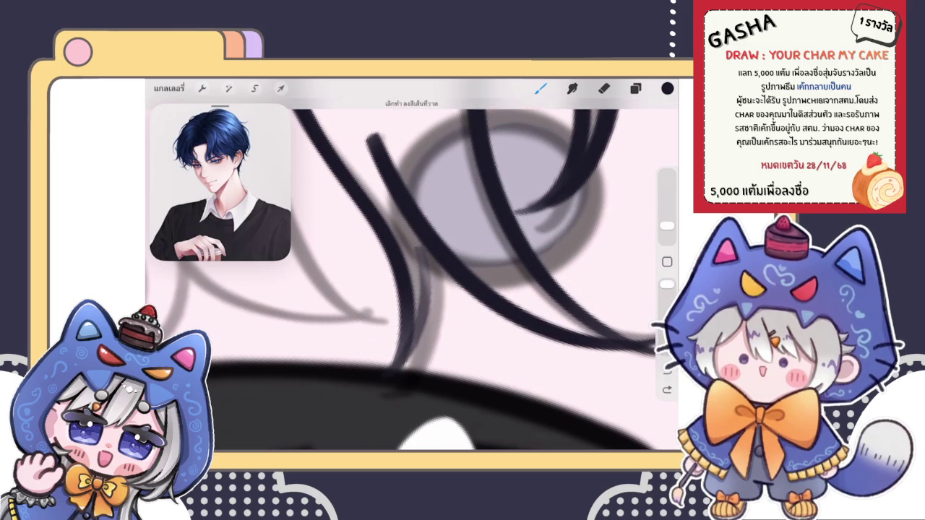
pyautogui.moveTo(418, 249); pyautogui.dragTo(405, 353)
pyautogui.scroll(3, 419, 262)
pyautogui.scroll(-2, 420, 263)
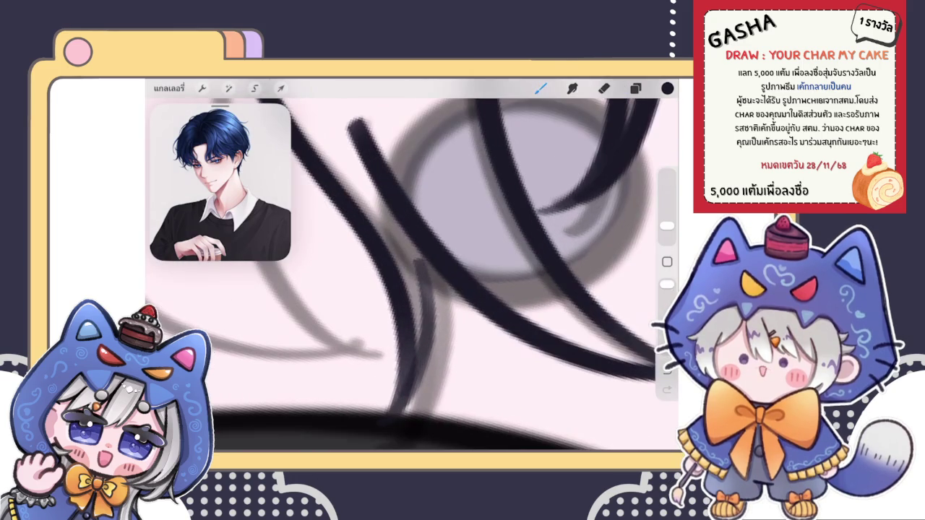
# - Extend the forehead strand further down toward the eye
pyautogui.moveTo(421, 262)
pyautogui.mouseDown()
pyautogui.moveTo(414, 254)
pyautogui.moveTo(429, 320)
pyautogui.mouseUp()
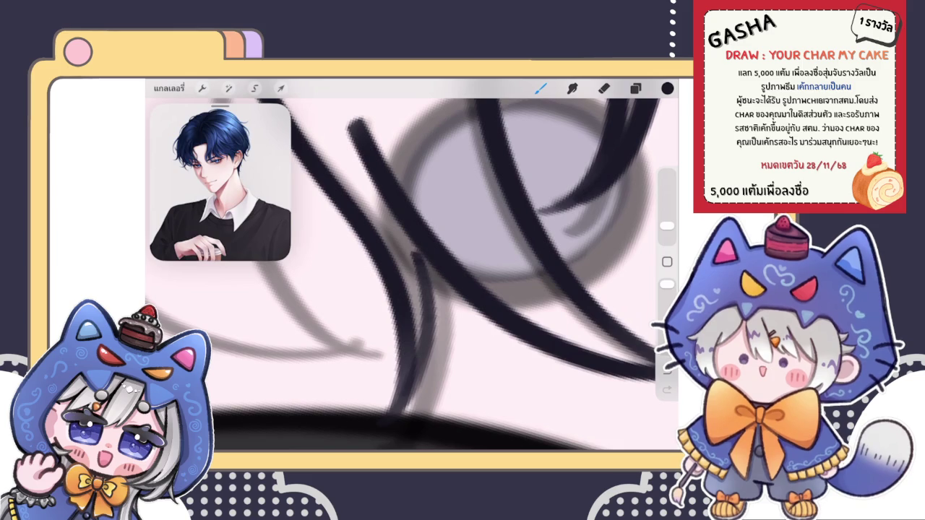
pyautogui.scroll(-2, 412, 274)
pyautogui.scroll(1, 434, 275)
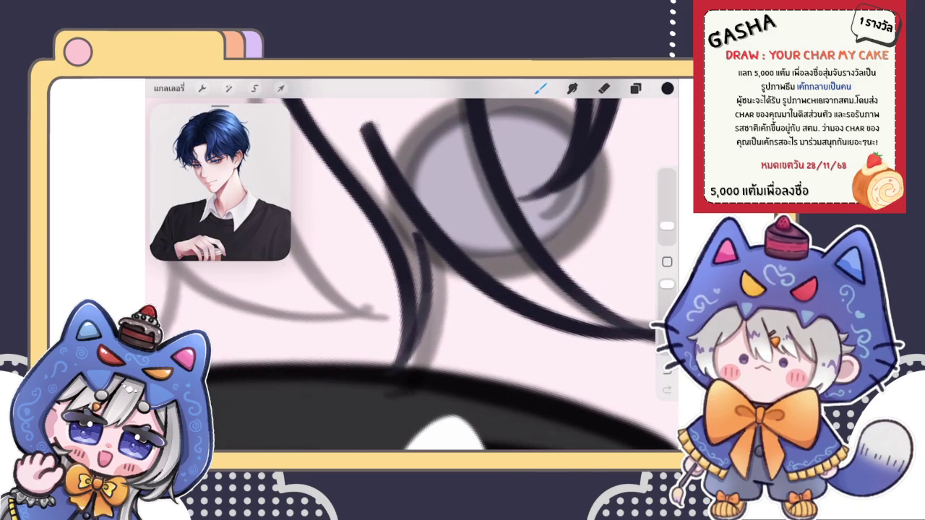
pyautogui.moveTo(423, 332); pyautogui.dragTo(427, 247)
pyautogui.hotkey('ctrl', 'z')
pyautogui.moveTo(426, 285); pyautogui.dragTo(407, 347)
pyautogui.moveTo(423, 318); pyautogui.dragTo(402, 366)
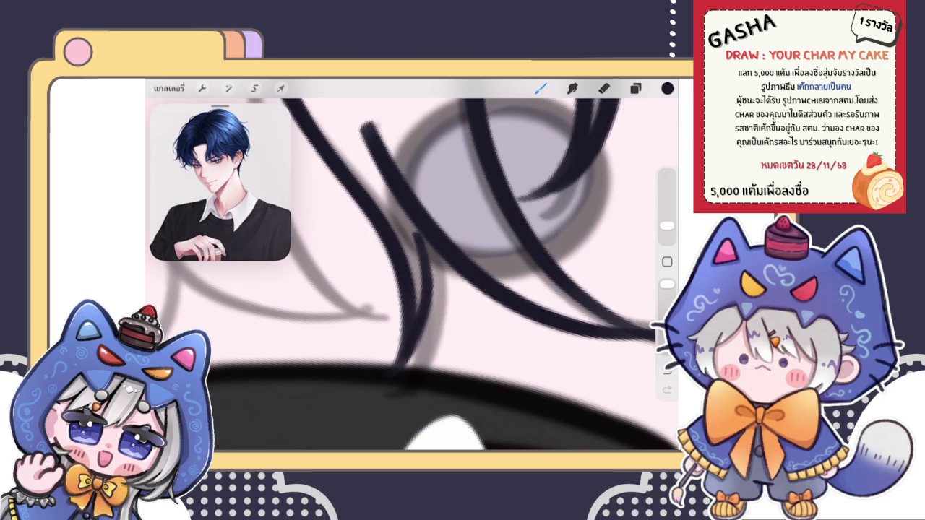
pyautogui.scroll(-10, 412, 275)
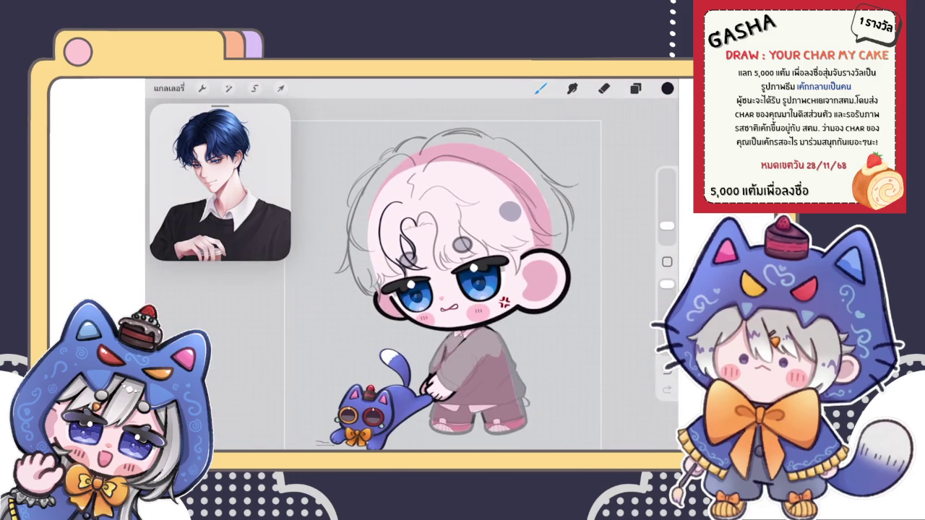
pyautogui.scroll(5, 444, 235)
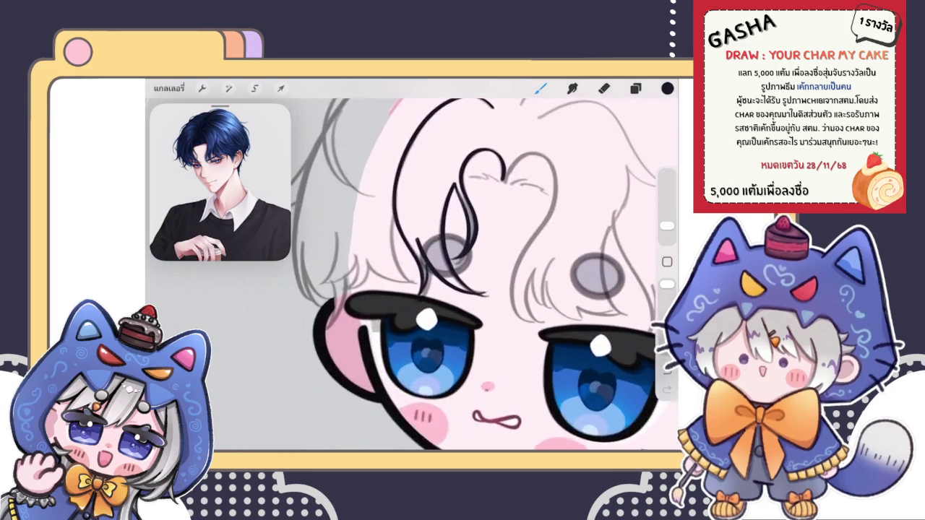
pyautogui.scroll(5, 443, 235)
# - Ink a curved strand left of the eye after several redraws
pyautogui.moveTo(417, 194)
pyautogui.mouseDown()
pyautogui.moveTo(416, 299)
pyautogui.moveTo(470, 352)
pyautogui.mouseUp()
pyautogui.hotkey('ctrl', 'z')
pyautogui.moveTo(387, 187); pyautogui.dragTo(416, 337)
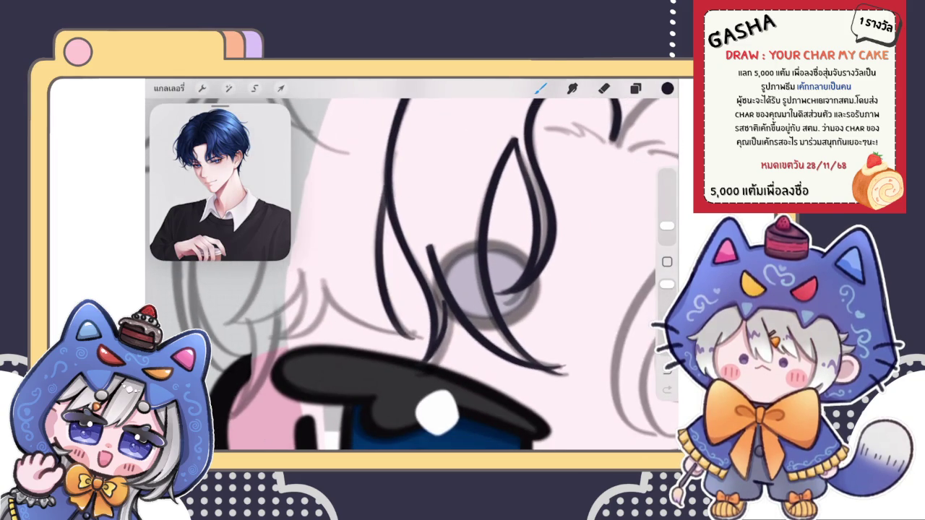
pyautogui.moveTo(383, 188); pyautogui.dragTo(419, 340)
pyautogui.hotkey('ctrl', 'z')
pyautogui.moveTo(381, 187); pyautogui.dragTo(418, 337)
pyautogui.hotkey('ctrl', 'z')
pyautogui.moveTo(382, 181); pyautogui.dragTo(418, 334)
pyautogui.hotkey('ctrl', 'z')
pyautogui.moveTo(382, 181); pyautogui.dragTo(418, 334)
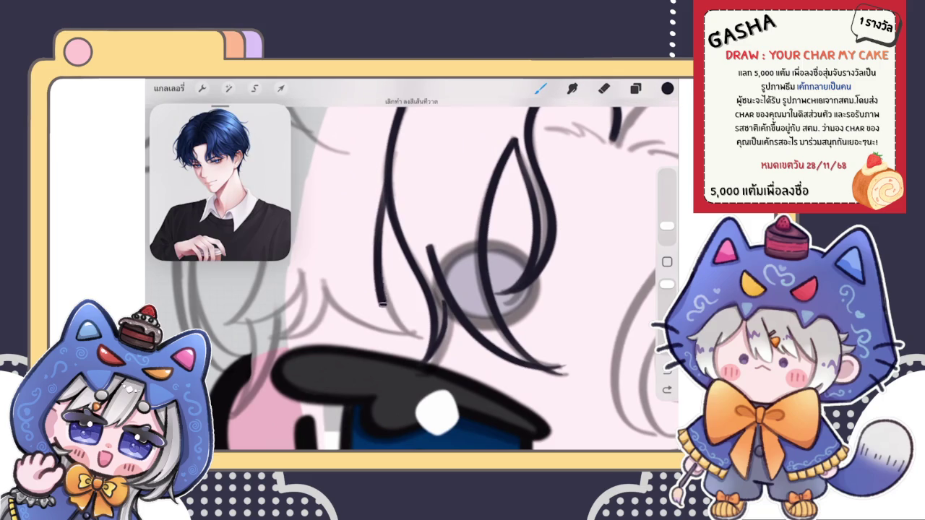
pyautogui.scroll(-2, 433, 275)
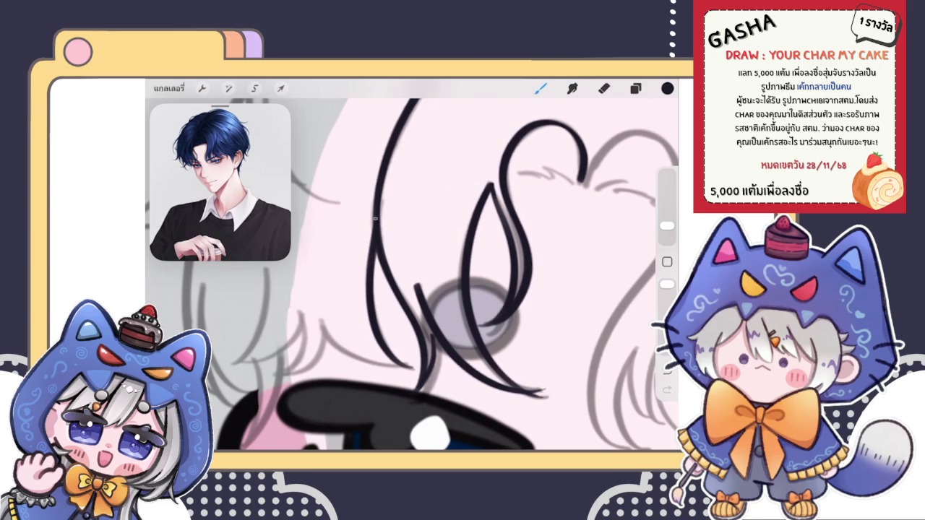
# - Ink another curved bang strand from near the grey circle down toward the eye
pyautogui.scroll(-5, 412, 275)
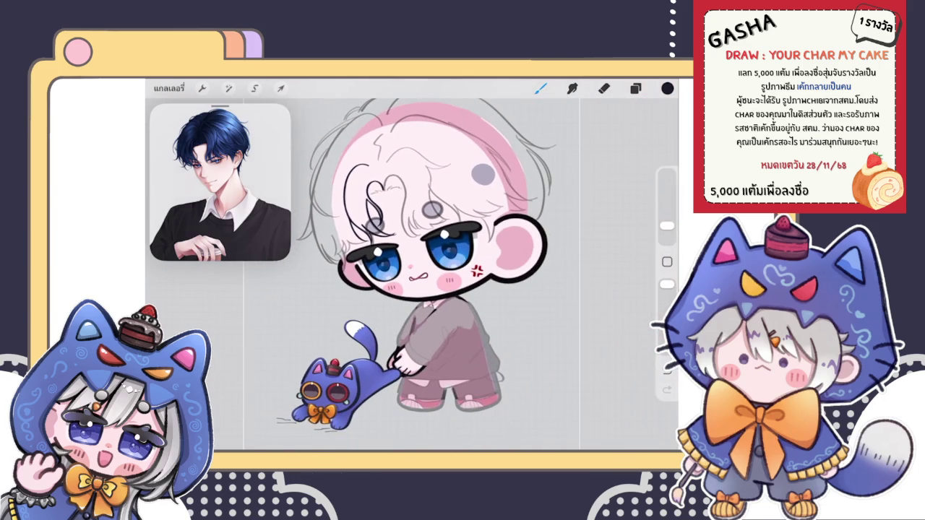
pyautogui.scroll(5, 419, 217)
pyautogui.scroll(3, 419, 217)
pyautogui.moveTo(346, 202); pyautogui.dragTo(390, 325)
pyautogui.hotkey('ctrl', 'z')
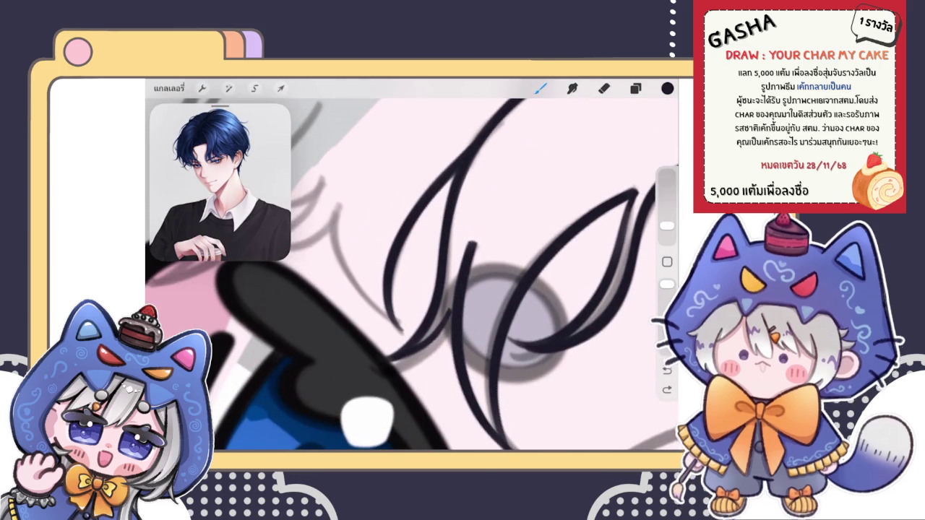
pyautogui.moveTo(336, 204); pyautogui.dragTo(401, 327)
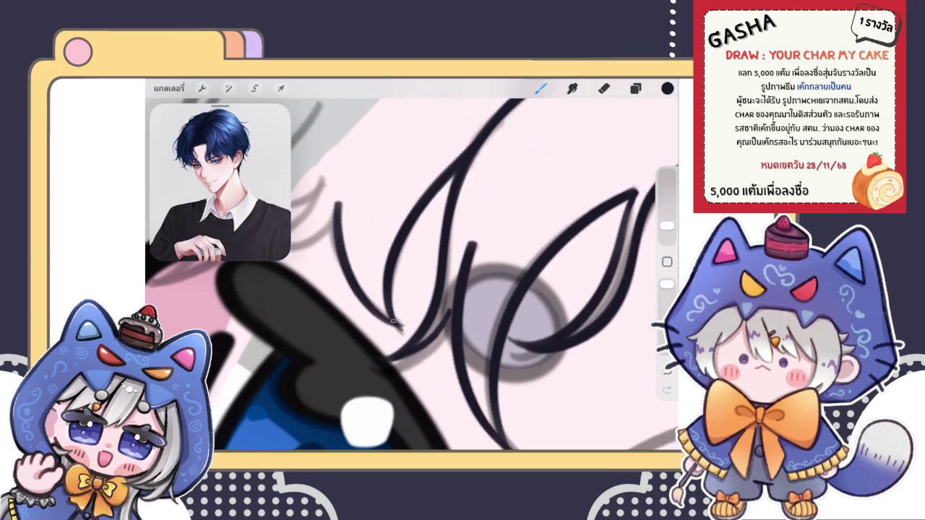
pyautogui.scroll(-3, 412, 275)
pyautogui.scroll(-3, 412, 275)
pyautogui.scroll(-2, 412, 275)
pyautogui.scroll(-2, 412, 275)
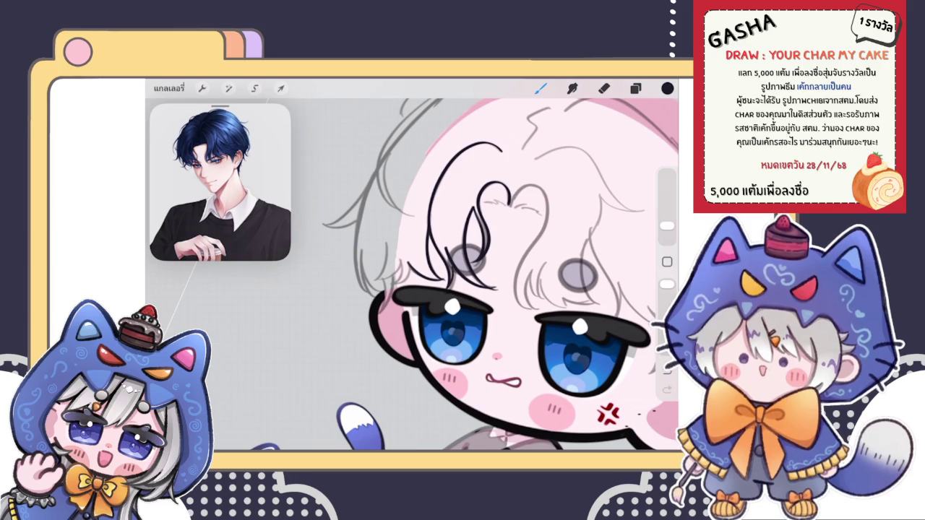
# - Erase a few small stray marks, leaving the bang lineart intact, and return to the brush
pyautogui.click(636, 88)
pyautogui.click(541, 88)
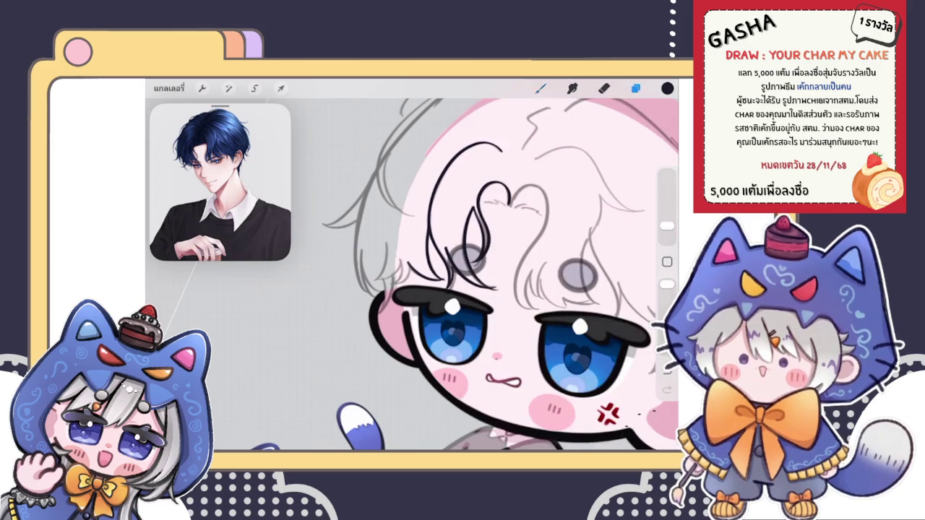
pyautogui.click(605, 88)
pyautogui.moveTo(556, 338); pyautogui.dragTo(572, 341)
pyautogui.click(636, 88)
pyautogui.click(541, 88)
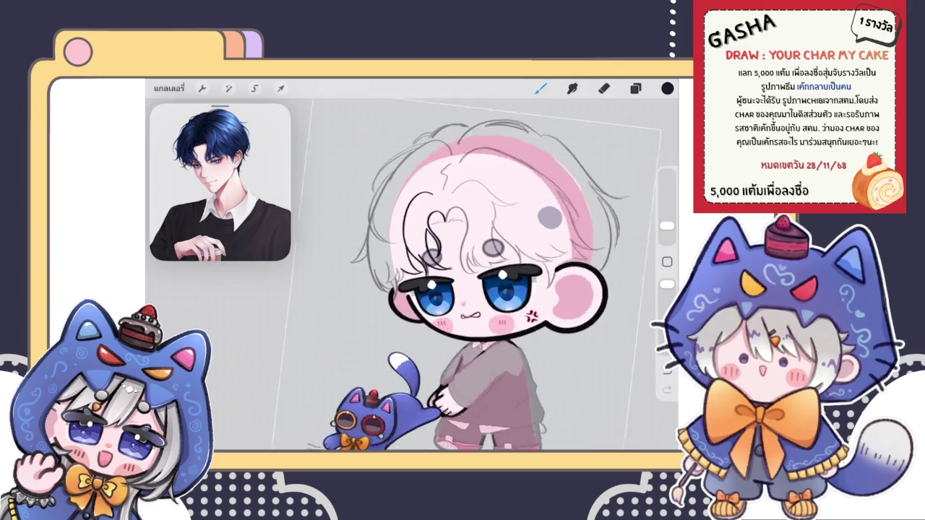
pyautogui.scroll(3, 463, 282)
pyautogui.scroll(5, 463, 282)
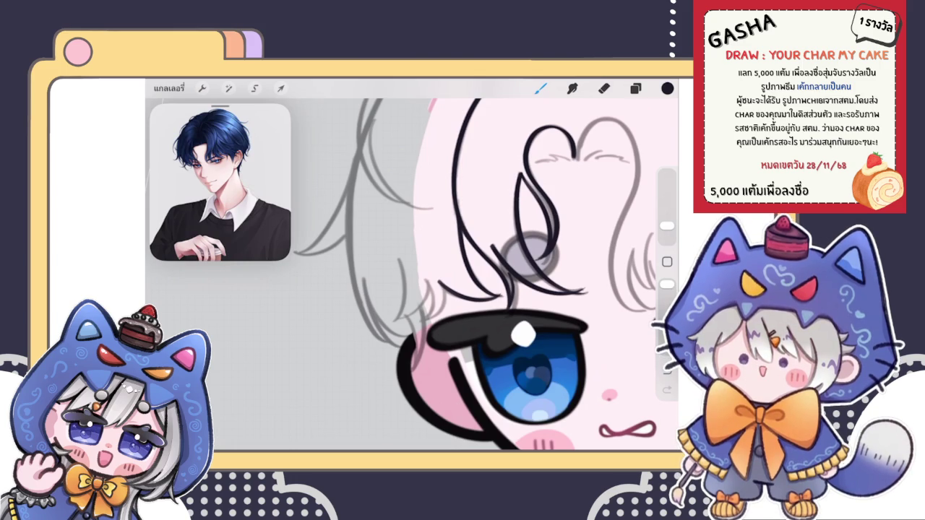
pyautogui.scroll(2, 477, 275)
# - Draw the first dark bang strand on the left over the grey sketch, undoing misplaced attempts
pyautogui.moveTo(371, 198); pyautogui.dragTo(348, 302)
pyautogui.scroll(2, 477, 275)
pyautogui.hotkey('ctrl', 'z')
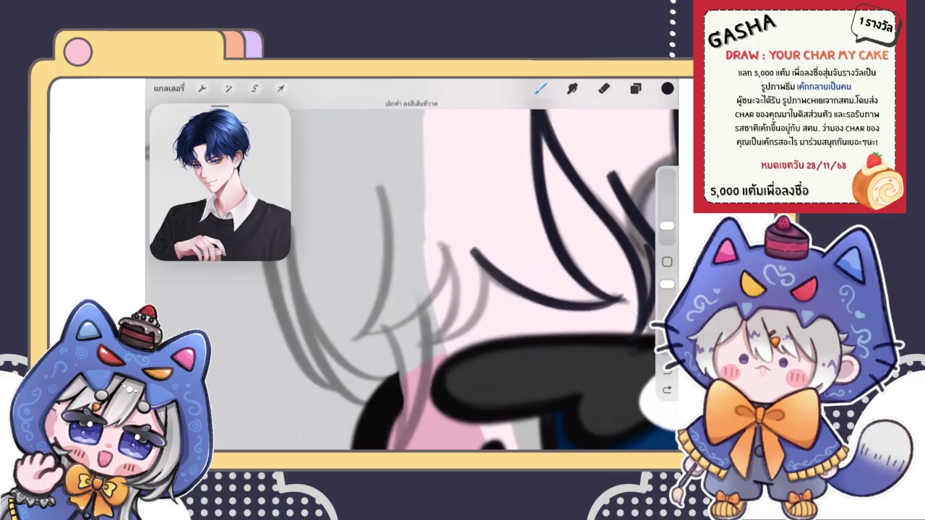
pyautogui.moveTo(378, 188)
pyautogui.mouseDown()
pyautogui.moveTo(391, 242)
pyautogui.moveTo(349, 335)
pyautogui.mouseUp()
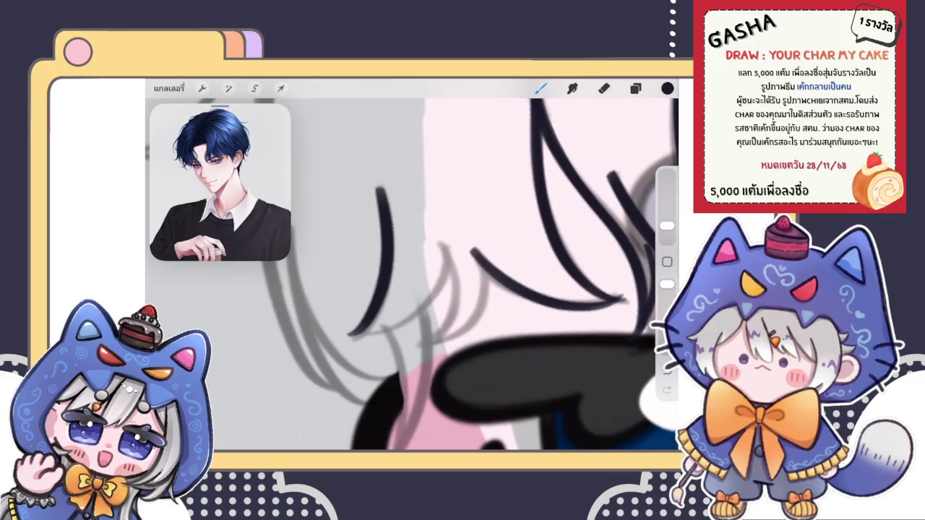
pyautogui.hotkey('ctrl', 'z')
pyautogui.scroll(1, 477, 275)
pyautogui.moveTo(397, 172); pyautogui.dragTo(360, 338)
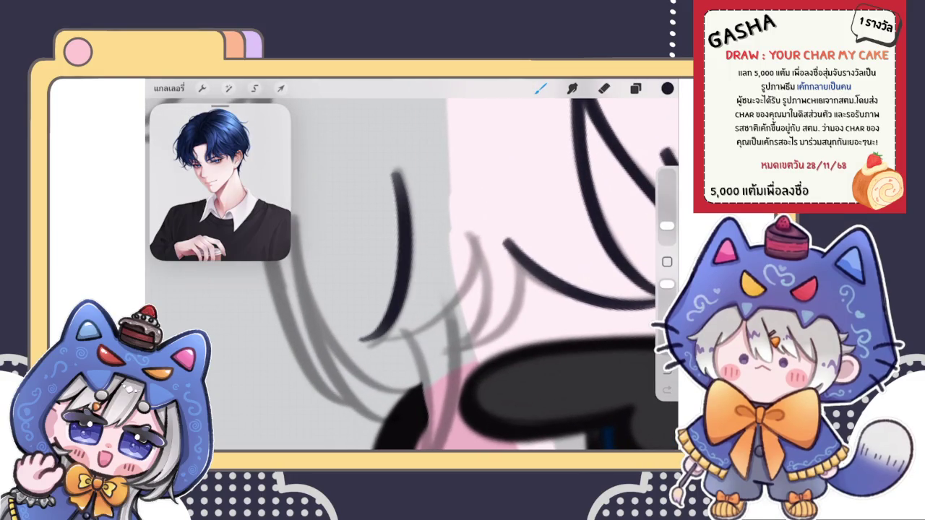
pyautogui.hotkey('ctrl', 'z')
# - Retrace the curved left bang strand, slightly longer, until it sits right
pyautogui.moveTo(397, 173); pyautogui.dragTo(354, 357)
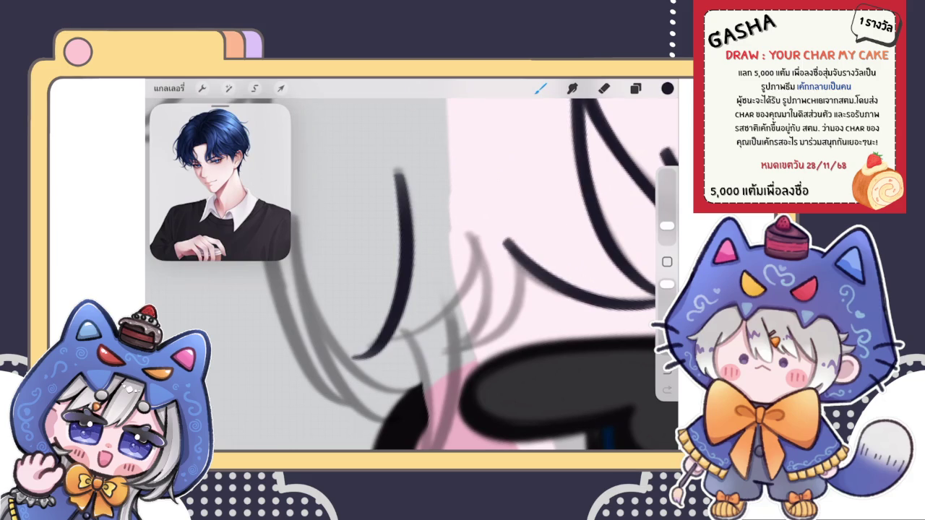
pyautogui.hotkey('ctrl', 'z')
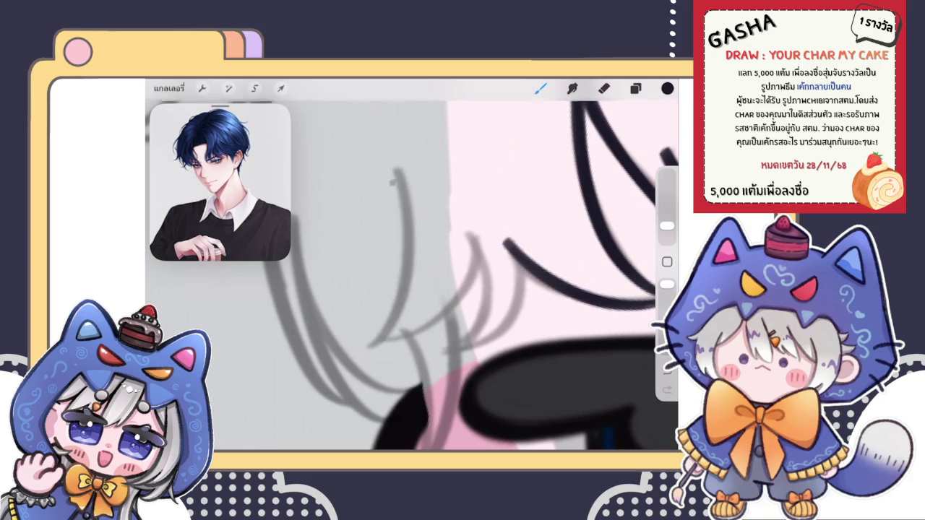
pyautogui.moveTo(397, 172); pyautogui.dragTo(360, 342)
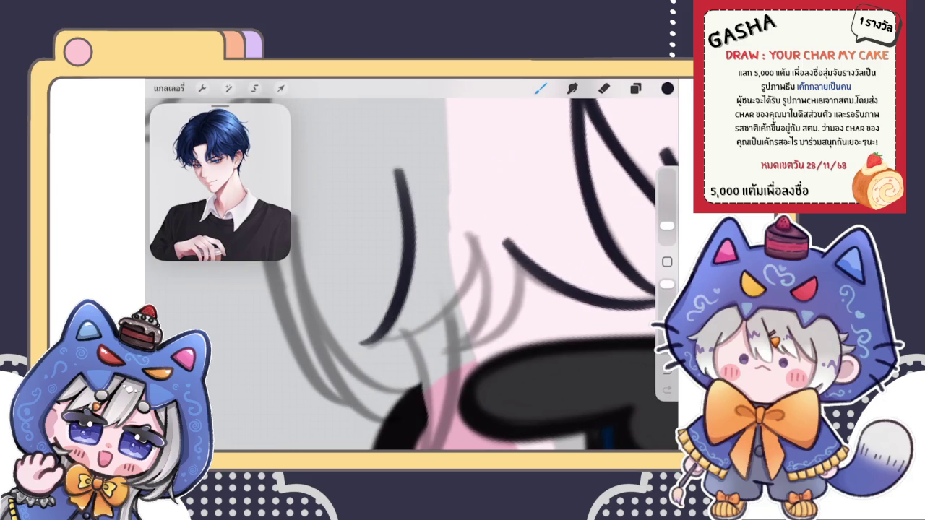
pyautogui.hotkey('ctrl', 'z')
pyautogui.moveTo(394, 171); pyautogui.dragTo(347, 353)
# - Add curved dark strands from the right down toward the eye, redoing one
pyautogui.moveTo(477, 253); pyautogui.dragTo(376, 350)
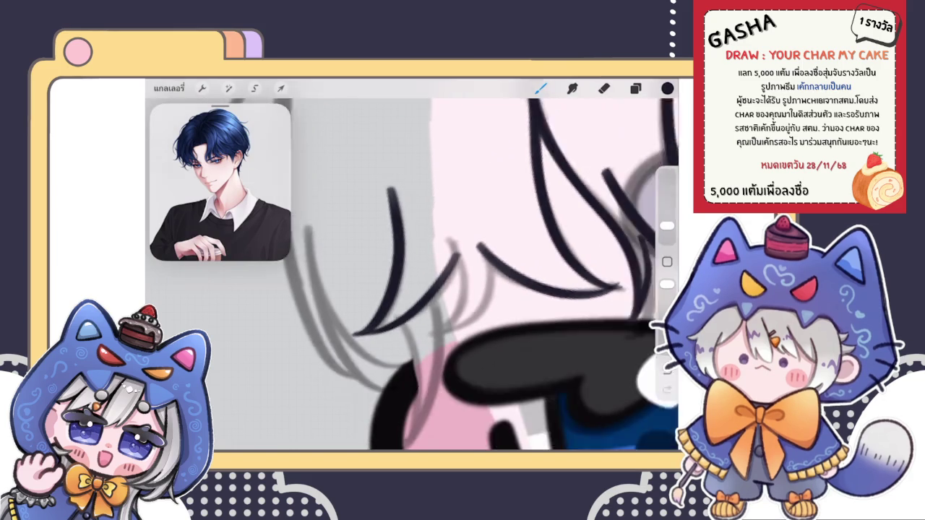
pyautogui.hotkey('ctrl', 'z')
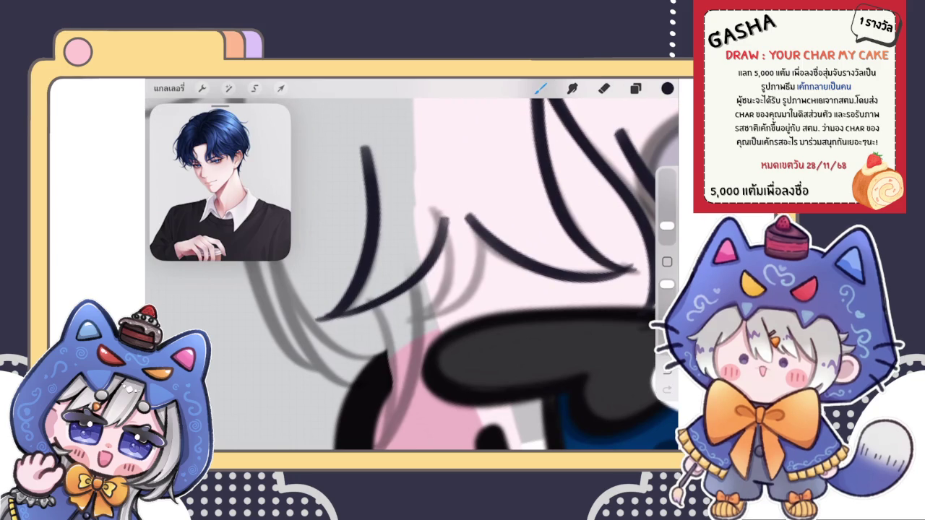
pyautogui.moveTo(440, 229); pyautogui.dragTo(346, 312)
pyautogui.hotkey('ctrl', 'z')
pyautogui.moveTo(441, 230); pyautogui.dragTo(345, 312)
pyautogui.moveTo(452, 209); pyautogui.dragTo(414, 322)
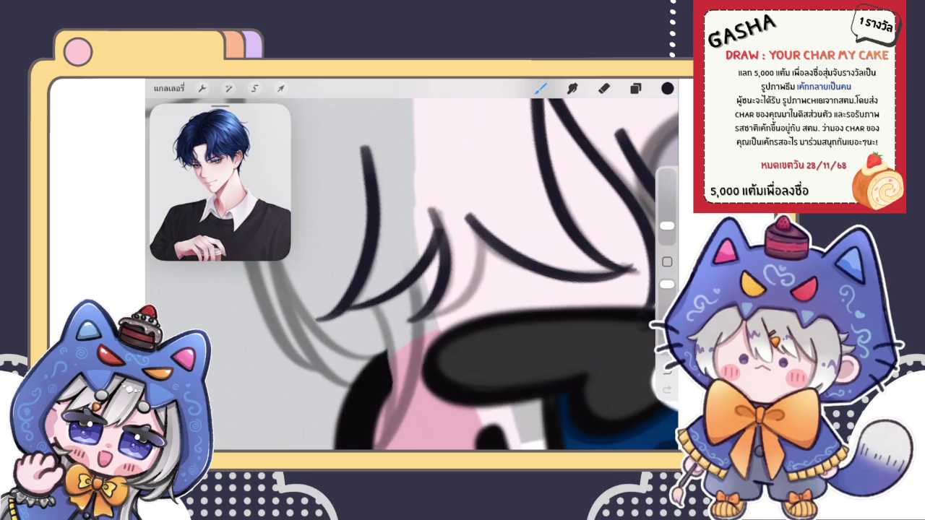
# - Ink three more dark strands on the right side of the bangs over the faint sketch
pyautogui.moveTo(470, 290); pyautogui.dragTo(478, 311)
pyautogui.moveTo(433, 275); pyautogui.dragTo(376, 268)
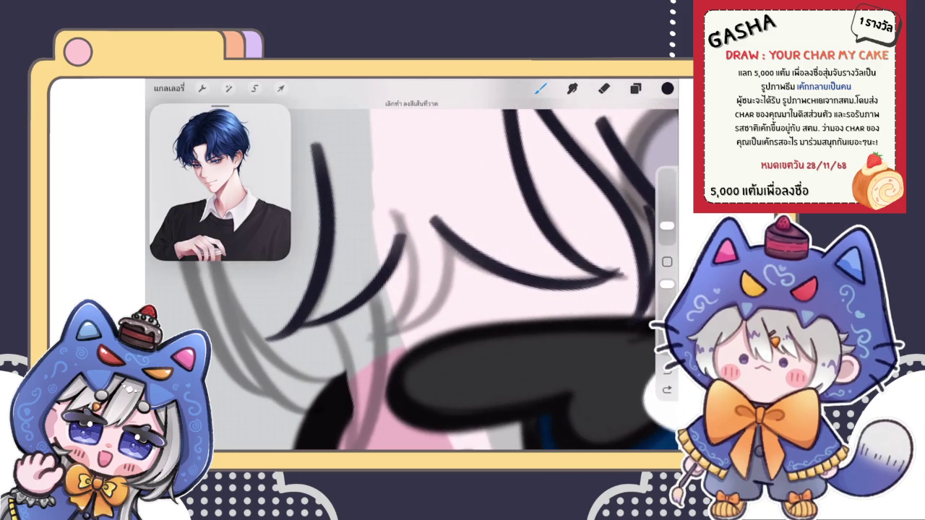
pyautogui.moveTo(450, 240); pyautogui.dragTo(370, 344)
pyautogui.moveTo(434, 289)
pyautogui.mouseDown()
pyautogui.moveTo(428, 265)
pyautogui.moveTo(365, 273)
pyautogui.mouseUp()
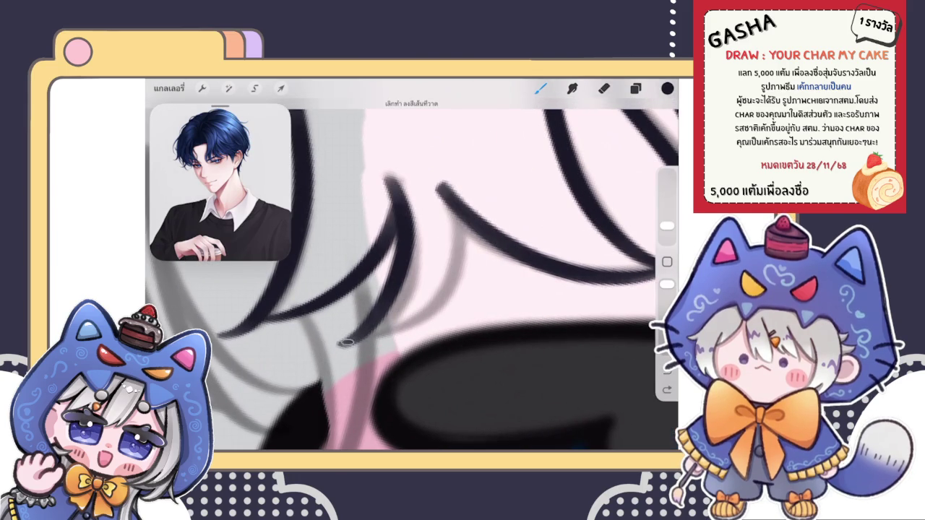
pyautogui.moveTo(472, 229); pyautogui.dragTo(438, 298)
pyautogui.moveTo(466, 231); pyautogui.dragTo(404, 321)
pyautogui.moveTo(474, 223); pyautogui.dragTo(394, 327)
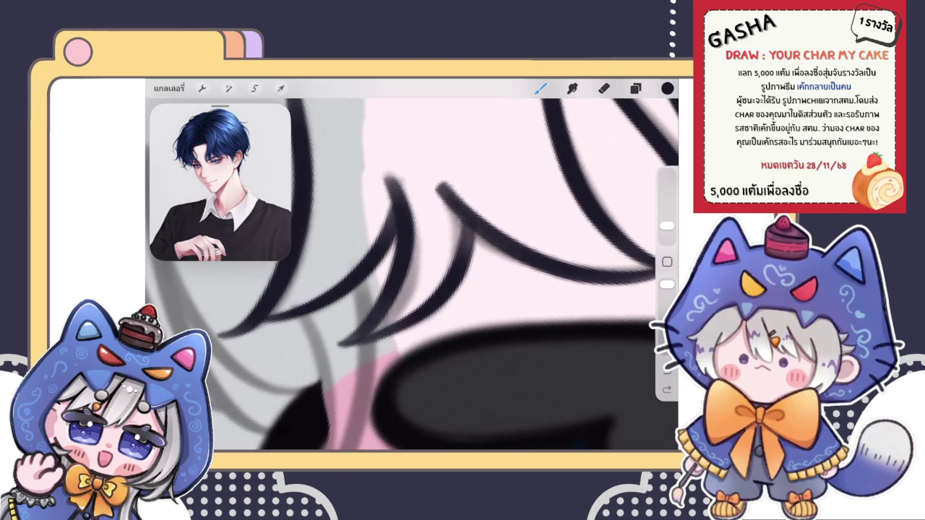
pyautogui.moveTo(434, 289); pyautogui.dragTo(405, 311)
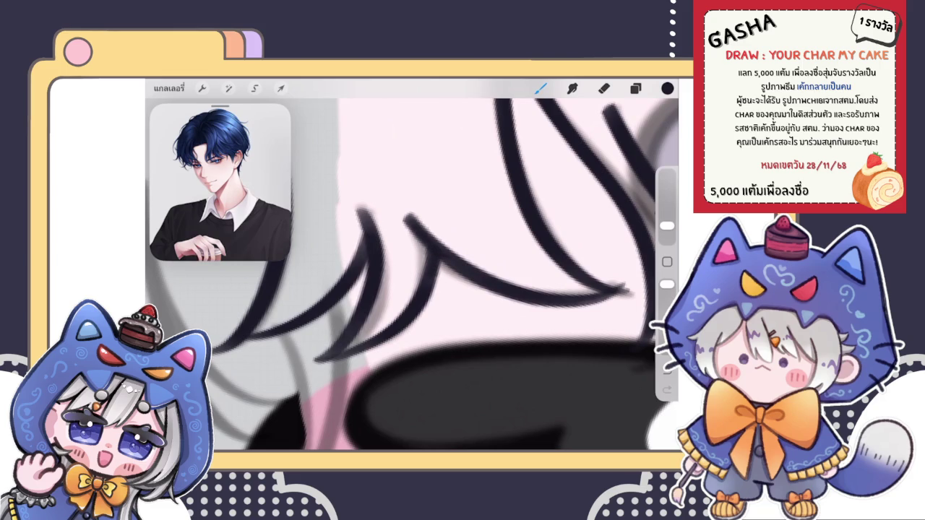
pyautogui.scroll(-3, 442, 264)
pyautogui.scroll(-3, 443, 265)
pyautogui.scroll(-5, 463, 264)
pyautogui.scroll(-3, 462, 264)
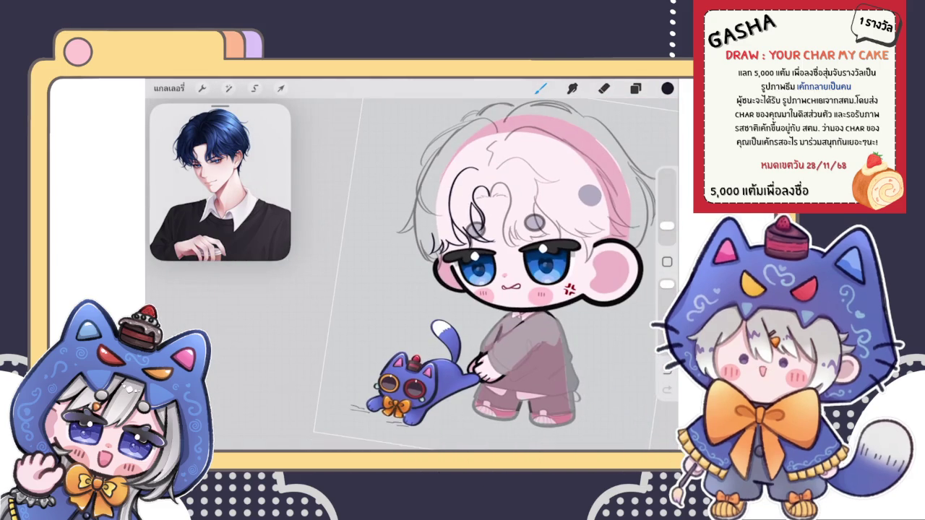
pyautogui.scroll(-5, 477, 267)
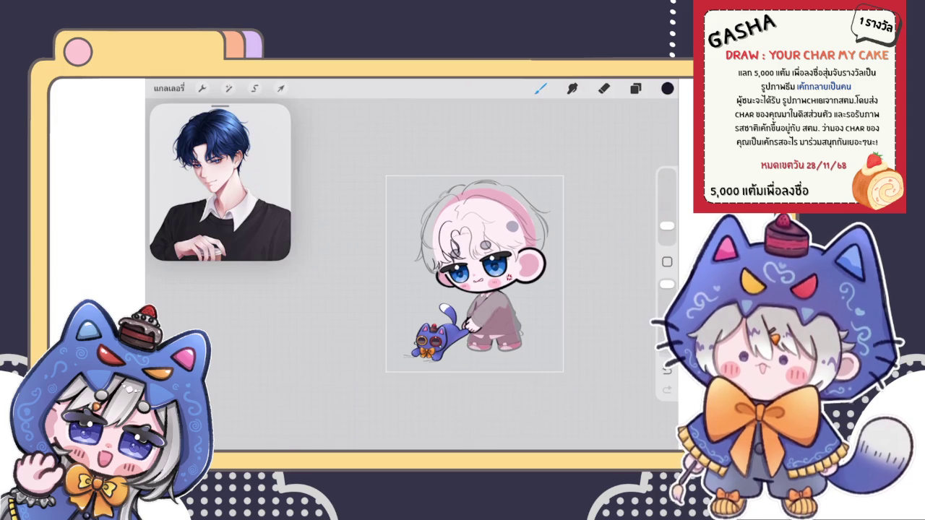
pyautogui.scroll(2, 462, 267)
pyautogui.scroll(2, 463, 268)
pyautogui.scroll(5, 463, 267)
pyautogui.scroll(3, 462, 268)
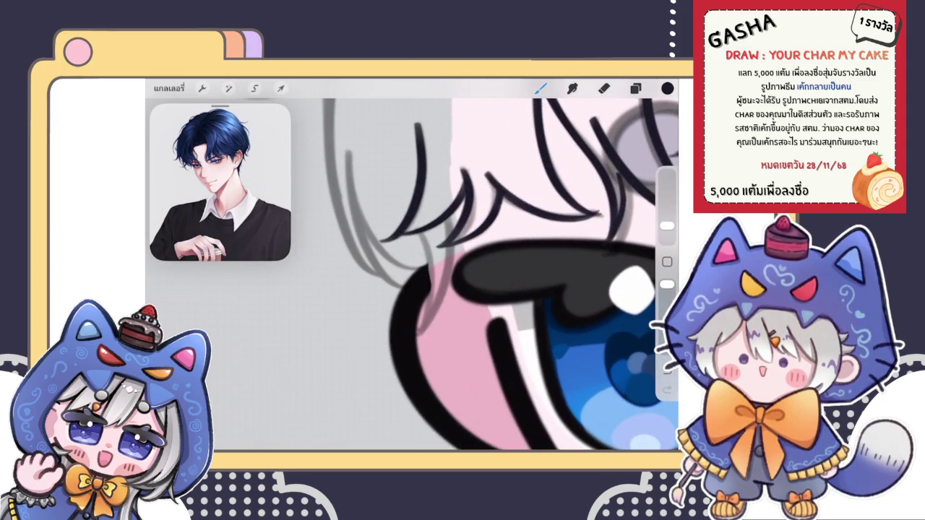
pyautogui.click(635, 88)
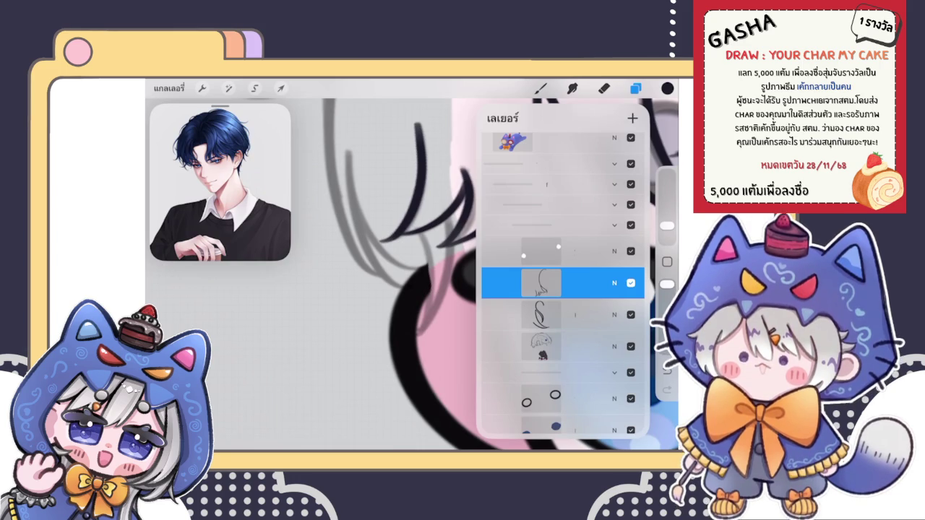
# - Select the layer one row lower in the Layers panel and close the list
pyautogui.click(636, 88)
pyautogui.moveTo(361, 289); pyautogui.dragTo(333, 285)
pyautogui.click(635, 88)
pyautogui.click(636, 88)
pyautogui.click(541, 314)
pyautogui.click(636, 88)
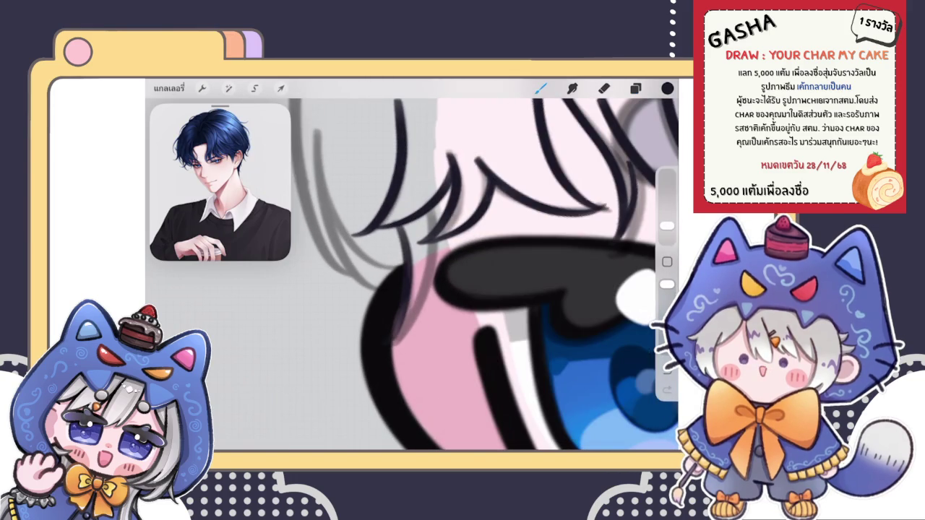
# - Draw a dark strand down past the eye's upper-left corner, undoing the extra strokes
pyautogui.moveTo(412, 206); pyautogui.dragTo(394, 359)
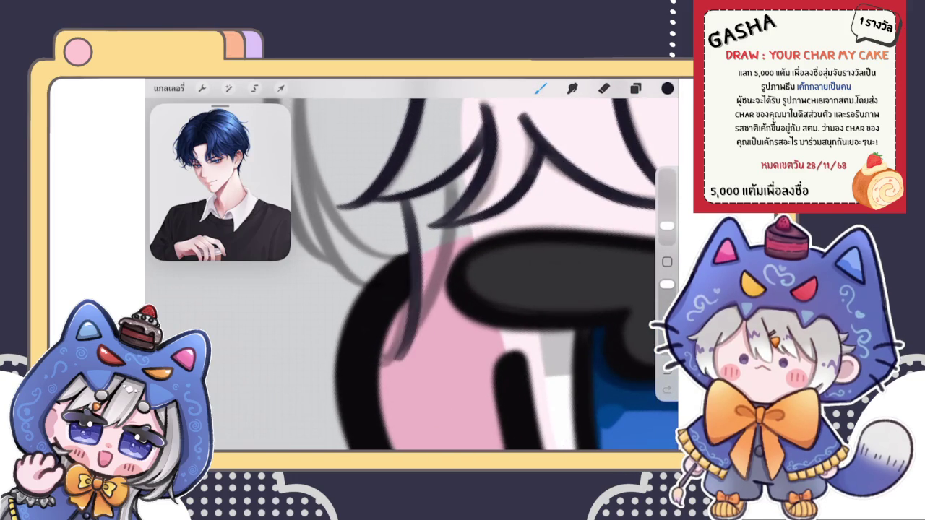
pyautogui.moveTo(434, 324); pyautogui.dragTo(428, 390)
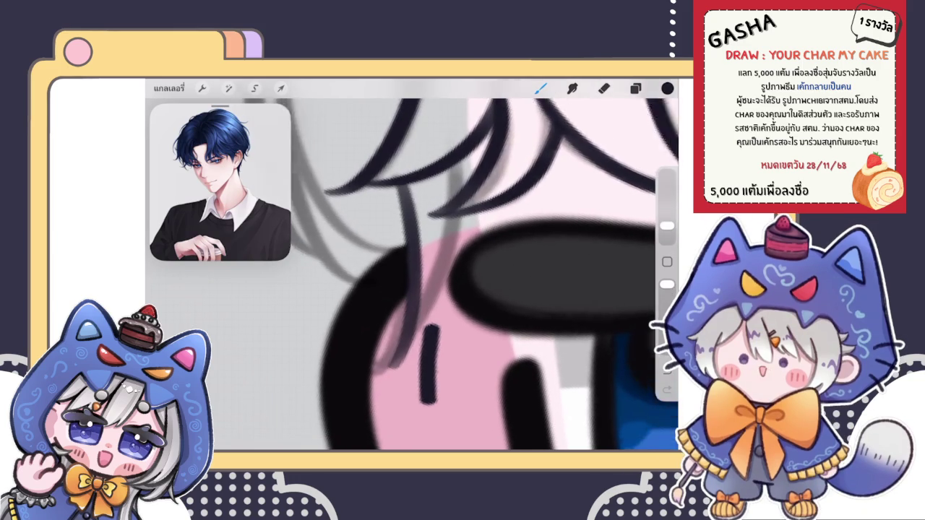
pyautogui.hotkey('ctrl', 'z')
pyautogui.hotkey('ctrl', 'z')
pyautogui.moveTo(412, 190); pyautogui.dragTo(390, 341)
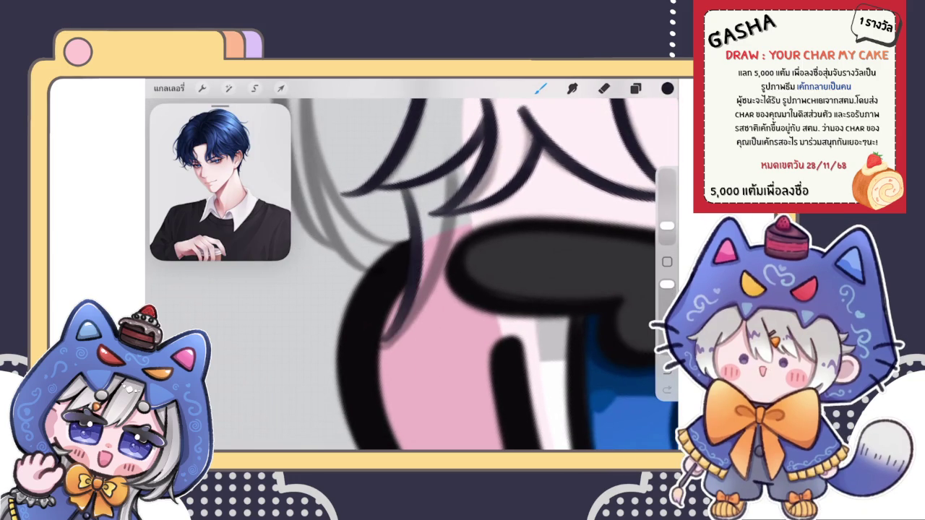
pyautogui.hotkey('ctrl', 'z')
pyautogui.moveTo(405, 189)
pyautogui.mouseDown()
pyautogui.moveTo(417, 230)
pyautogui.moveTo(383, 344)
pyautogui.moveTo(445, 181)
pyautogui.mouseUp()
pyautogui.hotkey('ctrl', 'z')
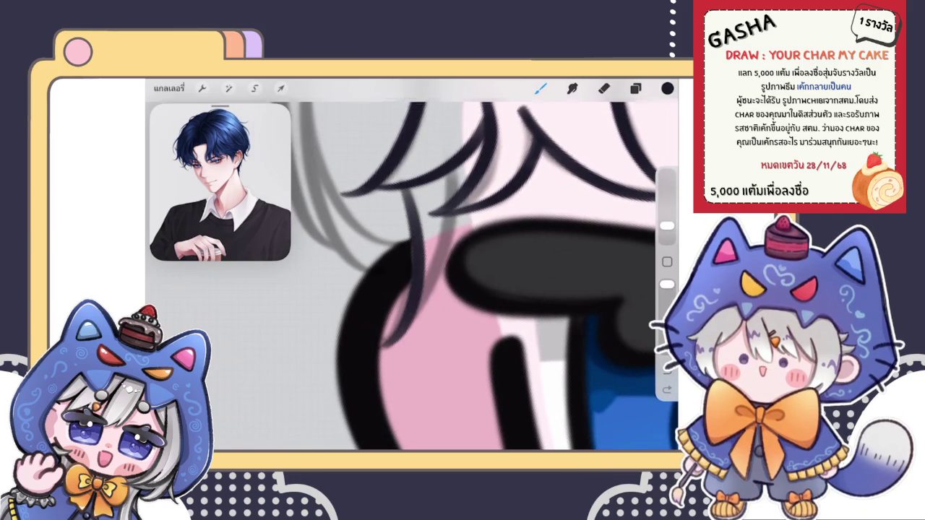
pyautogui.scroll(-3, 477, 274)
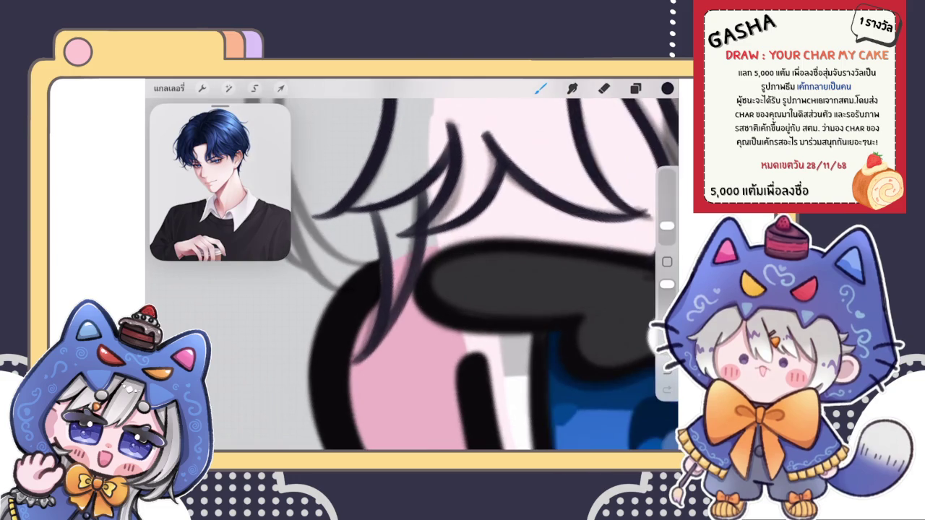
pyautogui.scroll(3, 412, 245)
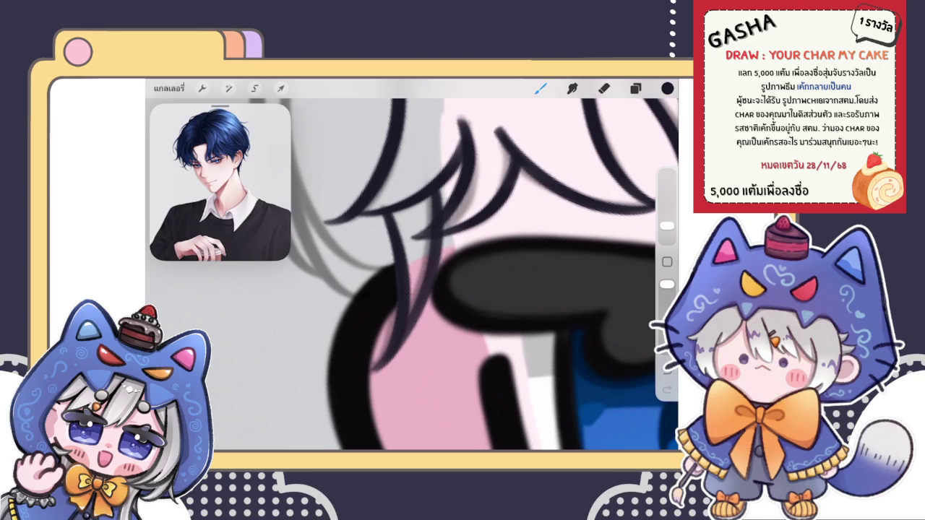
pyautogui.press('e')
pyautogui.press('b')
# - Check the layers list and bring more of the hair above the eye into view
pyautogui.click(635, 88)
pyautogui.moveTo(463, 217); pyautogui.dragTo(477, 325)
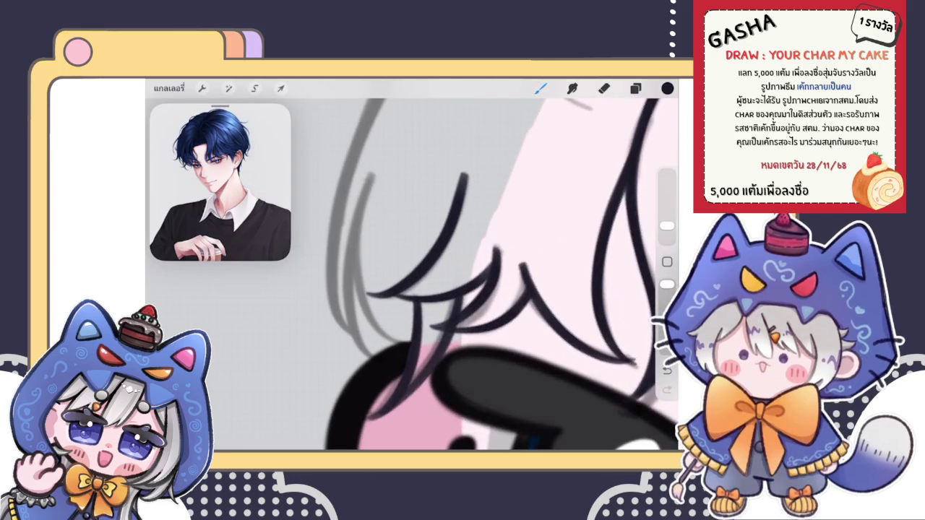
pyautogui.click(636, 88)
pyautogui.click(540, 88)
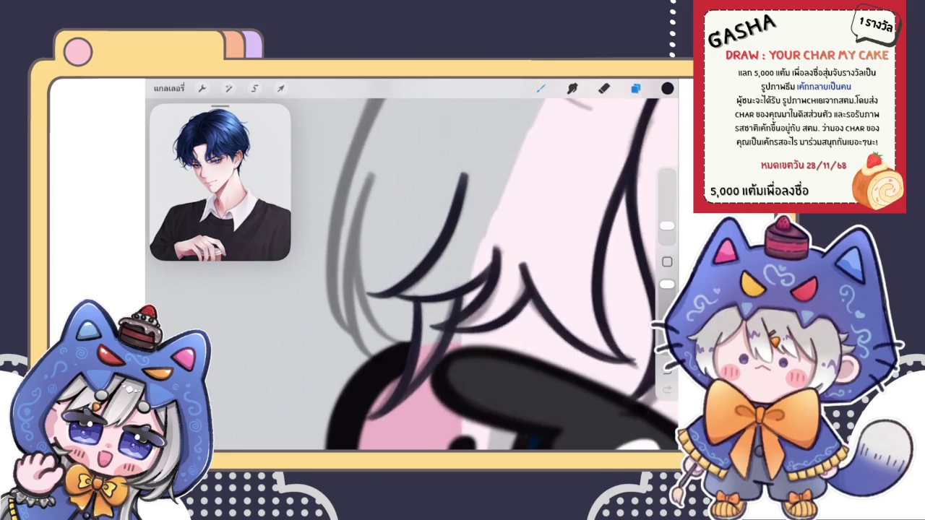
# - Ink a long dark bangs strand over the sketch, redrawing it until clean, then go to Gallery
pyautogui.moveTo(370, 176); pyautogui.dragTo(402, 340)
pyautogui.hotkey('ctrl', 'z')
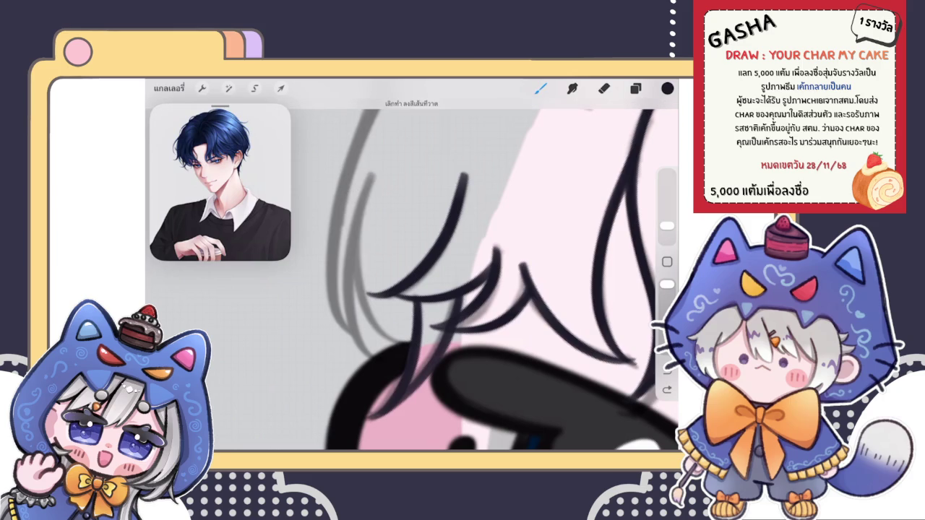
pyautogui.moveTo(370, 176); pyautogui.dragTo(401, 340)
pyautogui.hotkey('ctrl', 'z')
pyautogui.moveTo(370, 175); pyautogui.dragTo(405, 342)
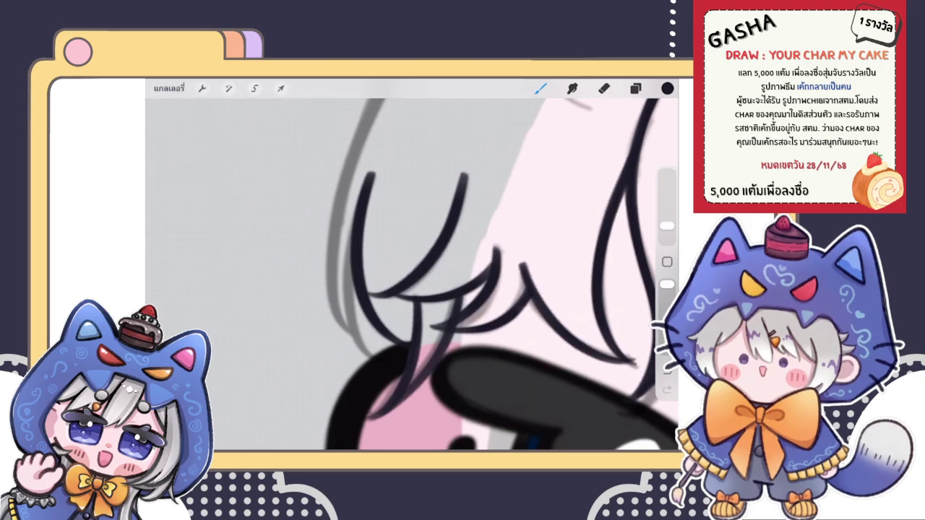
pyautogui.click(169, 87)
# - Scroll down the Gallery and open the กอง stack's group chibi artwork with the pumpkin
pyautogui.scroll(-5, 409, 267)
pyautogui.scroll(-5, 408, 268)
pyautogui.scroll(-5, 408, 267)
pyautogui.scroll(-5, 408, 267)
pyautogui.scroll(-5, 409, 268)
pyautogui.scroll(-5, 408, 267)
pyautogui.scroll(-5, 409, 267)
pyautogui.scroll(-5, 409, 268)
pyautogui.scroll(-2, 408, 267)
pyautogui.scroll(-3, 408, 268)
pyautogui.scroll(-3, 409, 267)
pyautogui.scroll(-3, 408, 267)
pyautogui.scroll(-3, 409, 268)
pyautogui.scroll(-1, 408, 267)
pyautogui.scroll(-2, 409, 267)
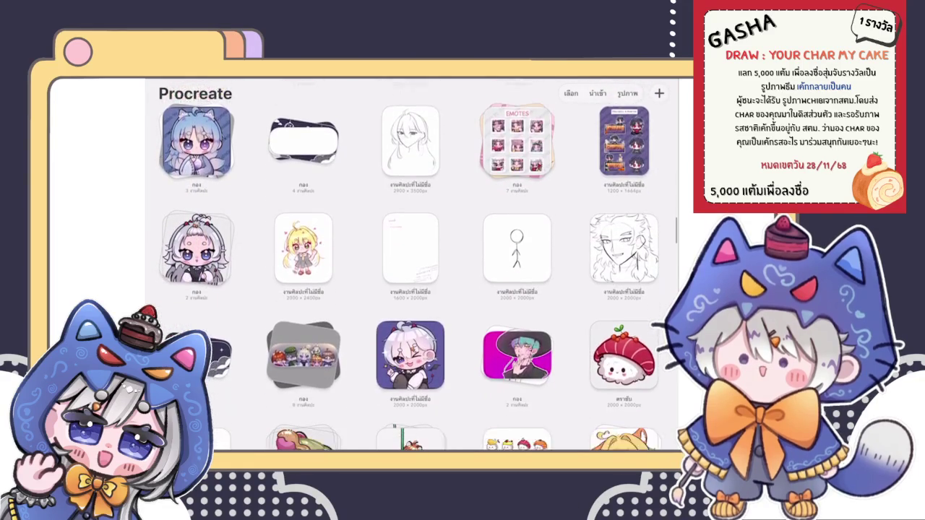
pyautogui.scroll(-2, 409, 268)
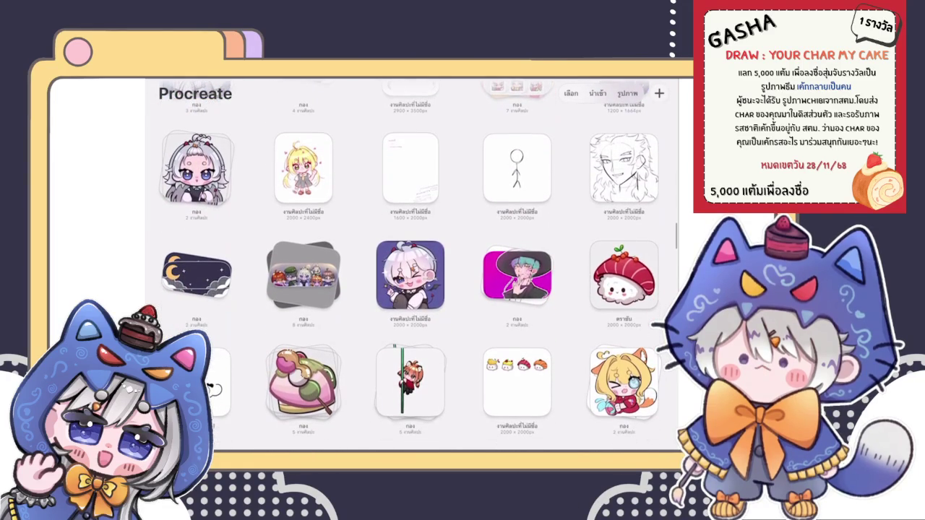
pyautogui.click(303, 274)
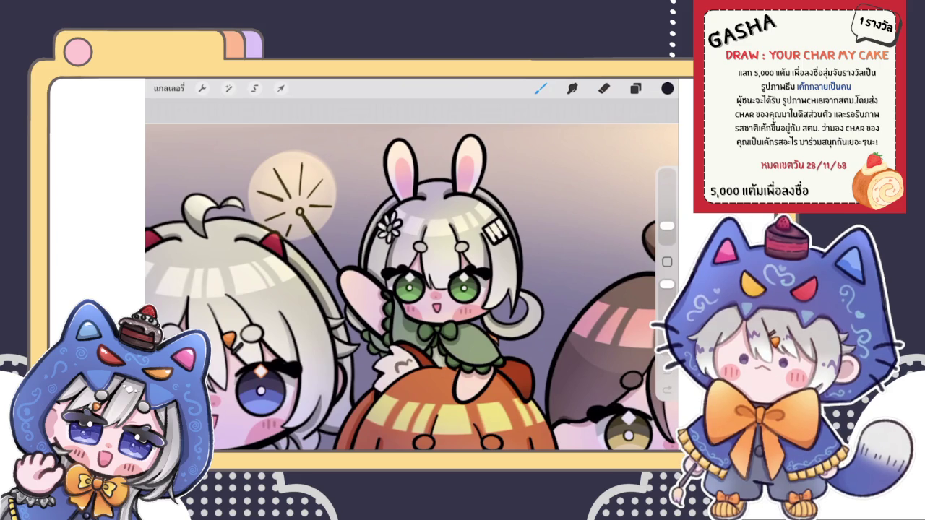
# - Close the group artwork, back out of its stack and scroll down the main gallery
pyautogui.click(169, 87)
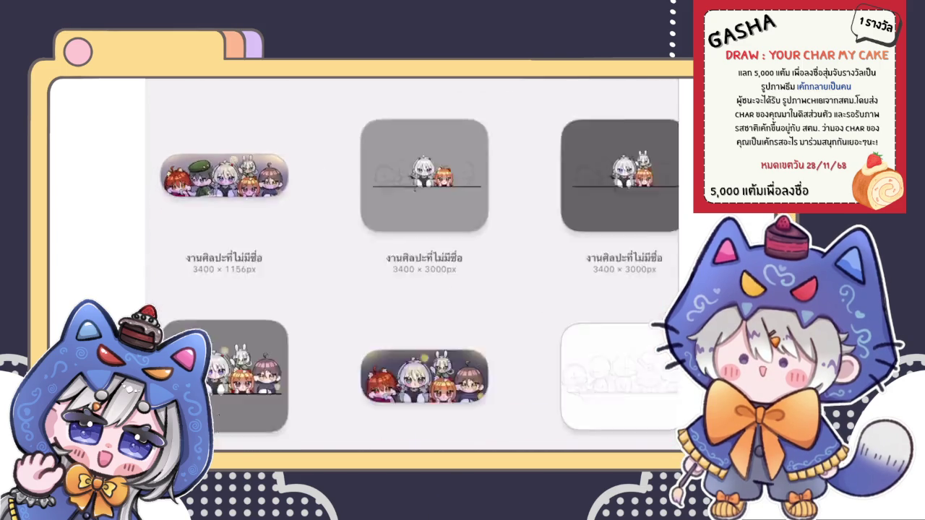
pyautogui.click(162, 96)
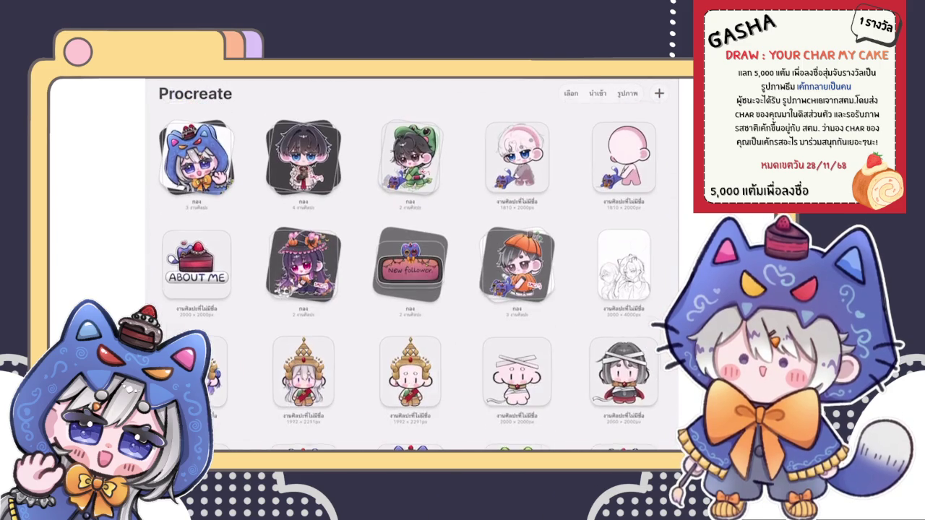
pyautogui.scroll(-10, 410, 267)
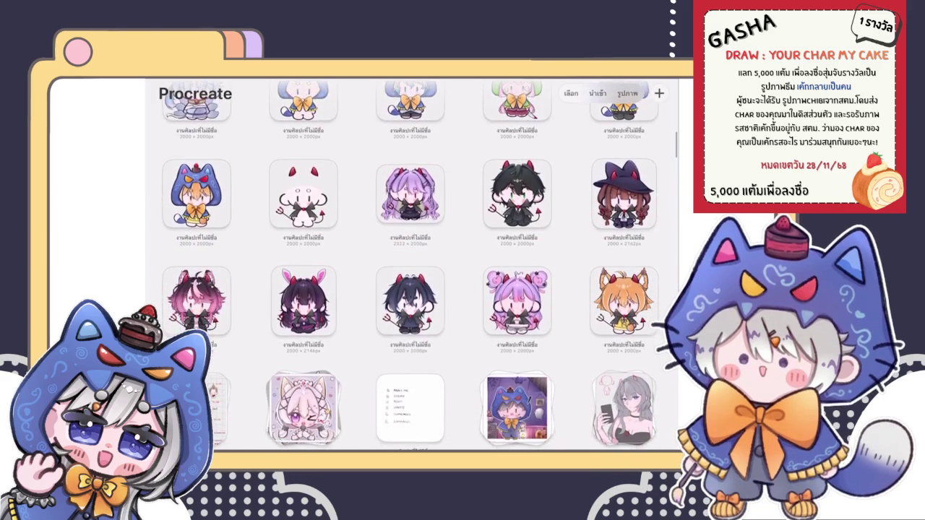
pyautogui.scroll(-5, 411, 267)
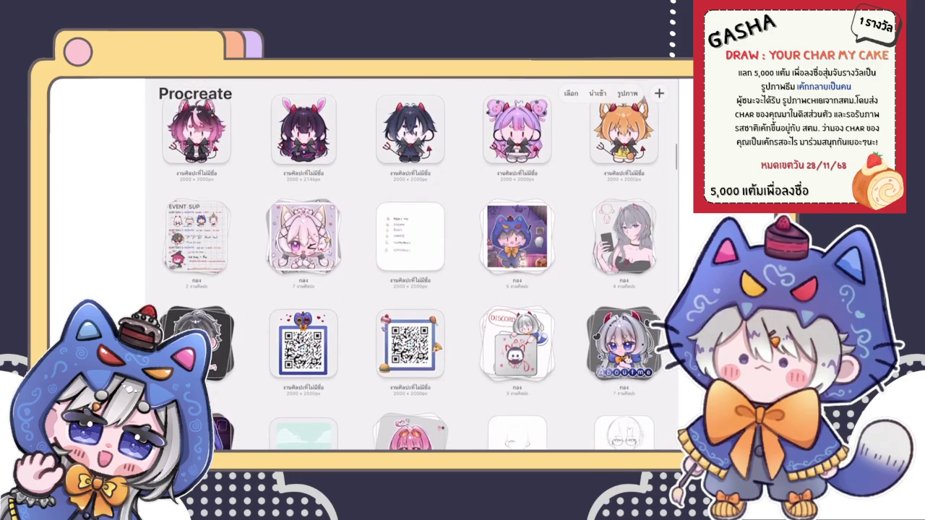
pyautogui.scroll(-5, 410, 268)
pyautogui.scroll(-3, 410, 268)
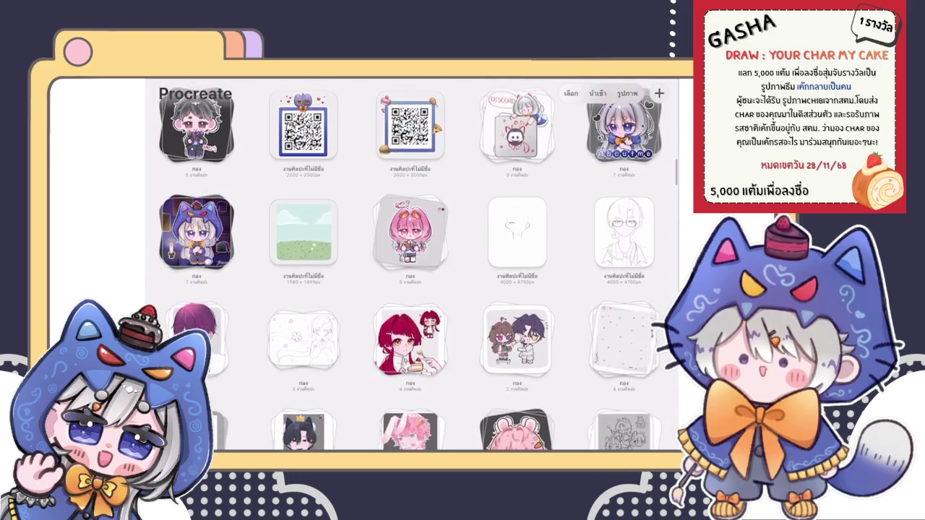
pyautogui.scroll(-2, 410, 268)
# - Open the multi-character sketch from another stack and zoom around to inspect it
pyautogui.click(624, 318)
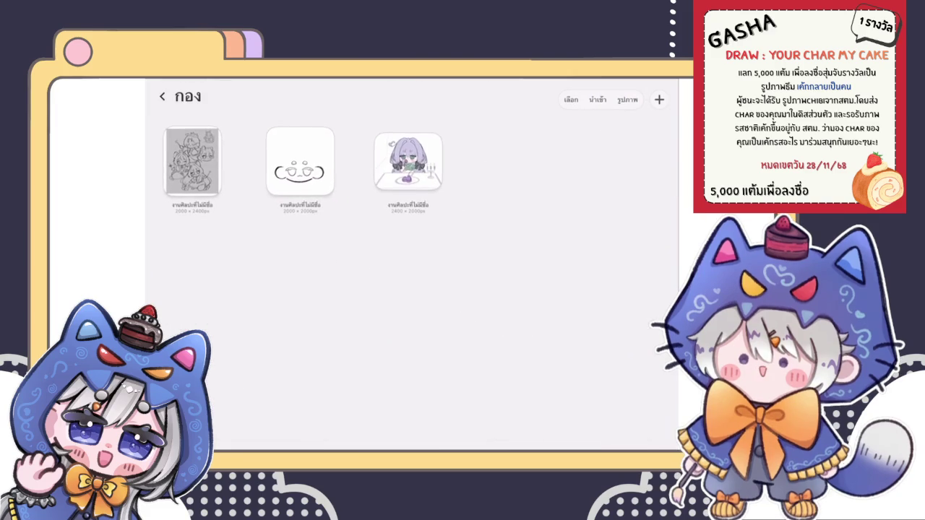
pyautogui.click(197, 163)
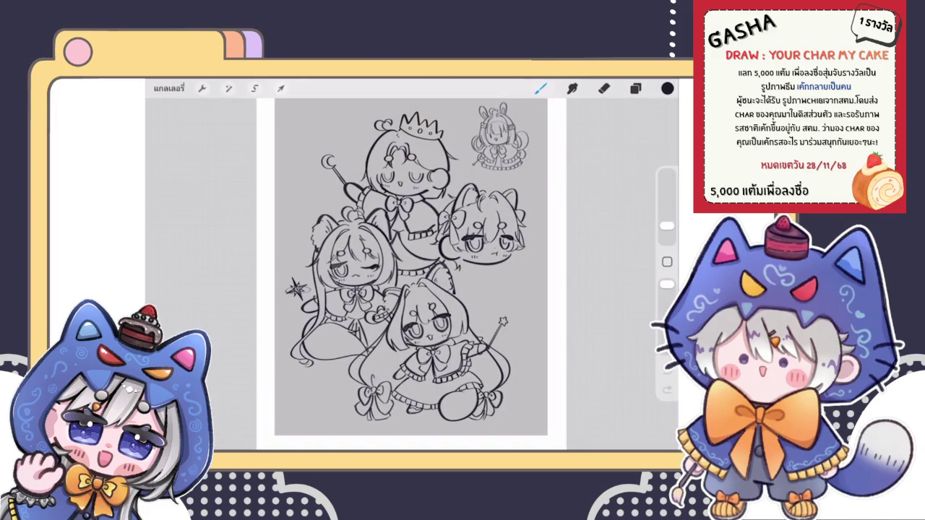
pyautogui.scroll(3, 351, 282)
pyautogui.scroll(3, 474, 192)
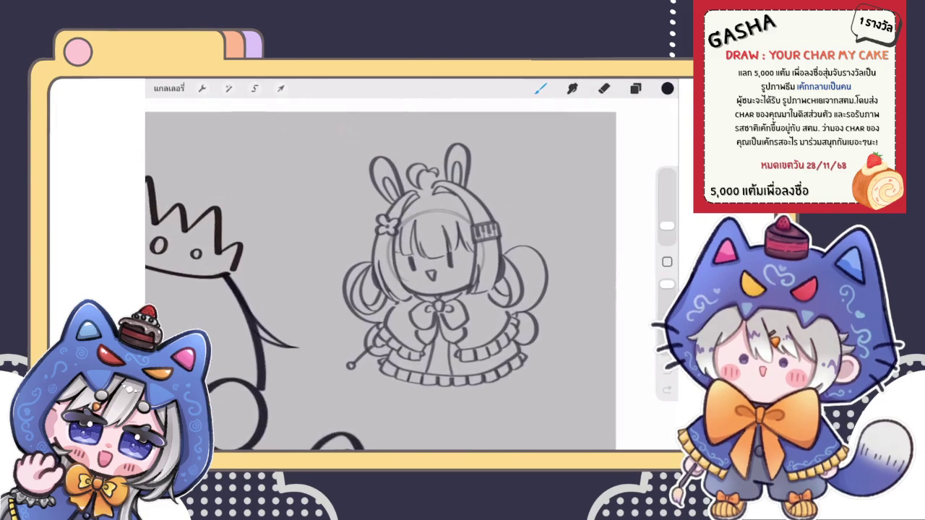
pyautogui.scroll(2, 474, 192)
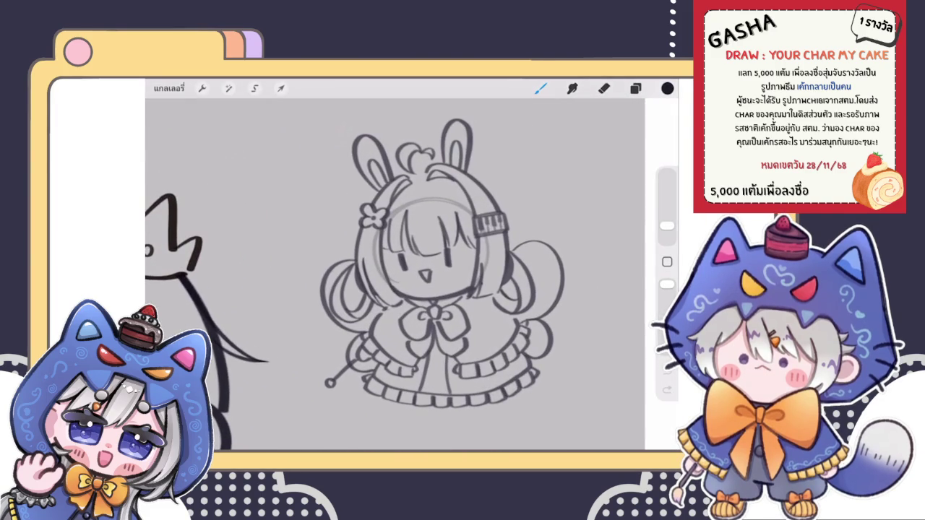
pyautogui.scroll(-3, 412, 274)
pyautogui.scroll(-2, 412, 311)
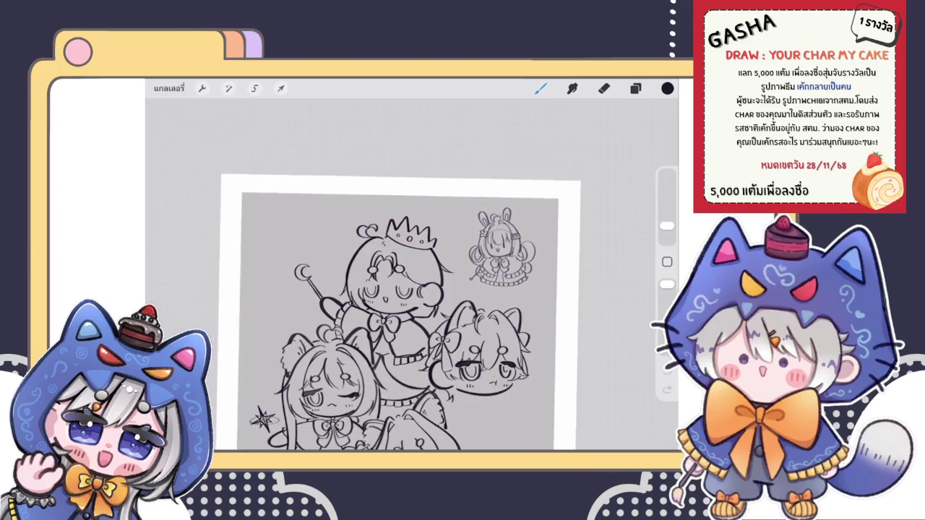
pyautogui.scroll(-2, 401, 310)
pyautogui.scroll(-5, 402, 289)
pyautogui.scroll(5, 412, 289)
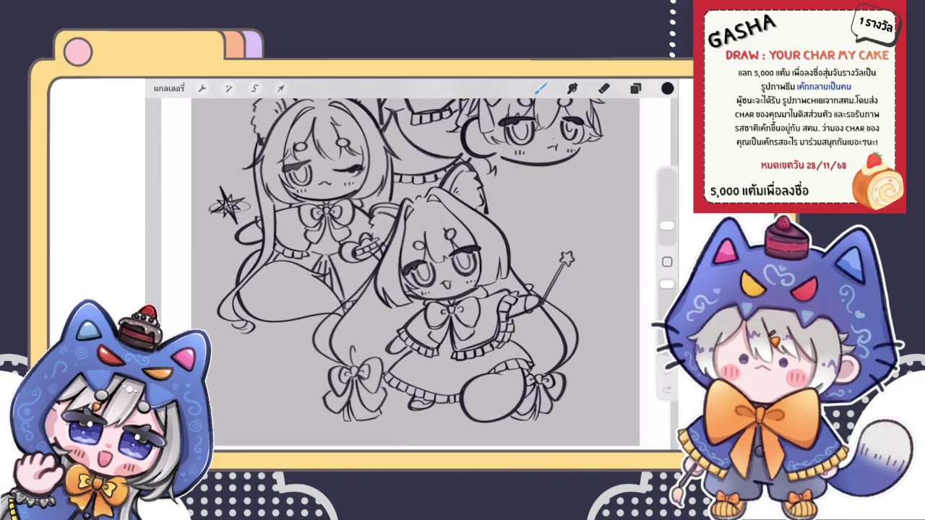
pyautogui.scroll(-3, 415, 275)
pyautogui.scroll(-2, 438, 260)
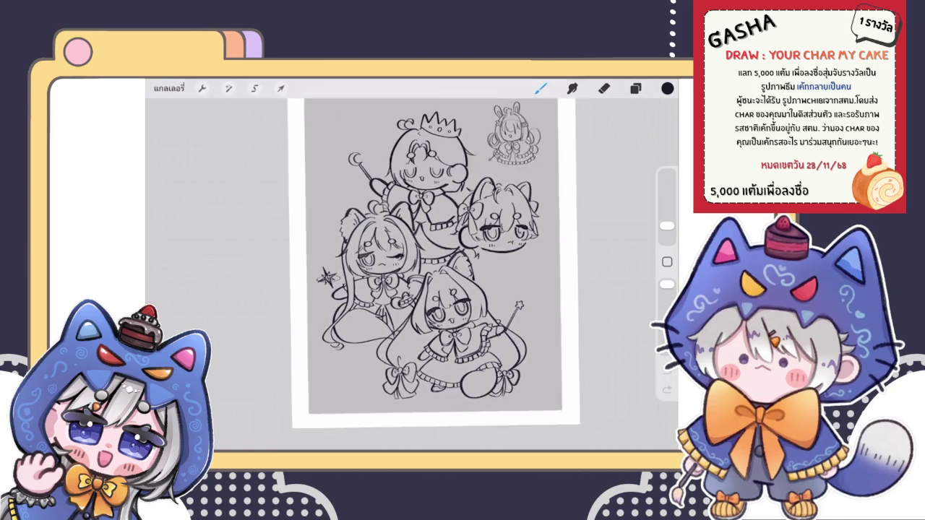
pyautogui.scroll(3, 405, 274)
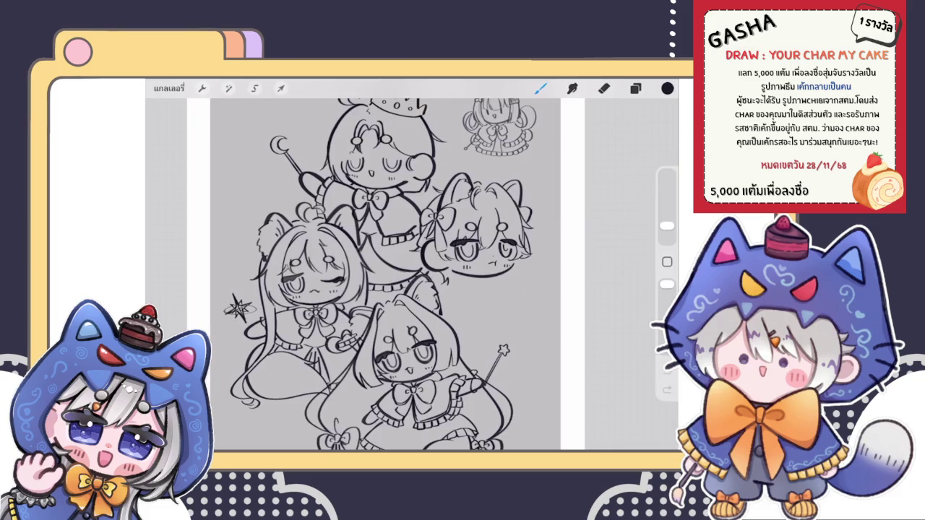
# - Close the sketch and back out of the stack to the main gallery
pyautogui.click(169, 88)
pyautogui.click(161, 94)
pyautogui.scroll(-1, 409, 299)
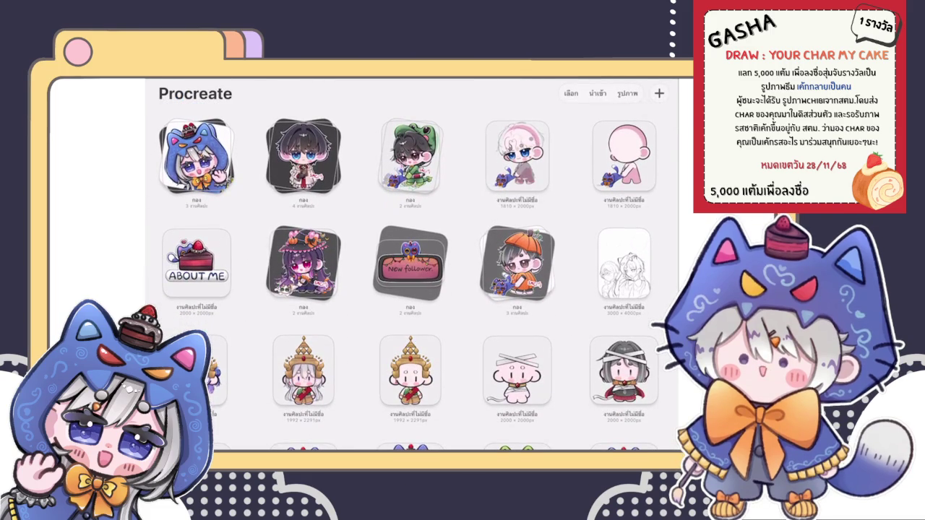
# - Reopen the pink-skinned chibi boy artwork and check its layers list
pyautogui.click(517, 155)
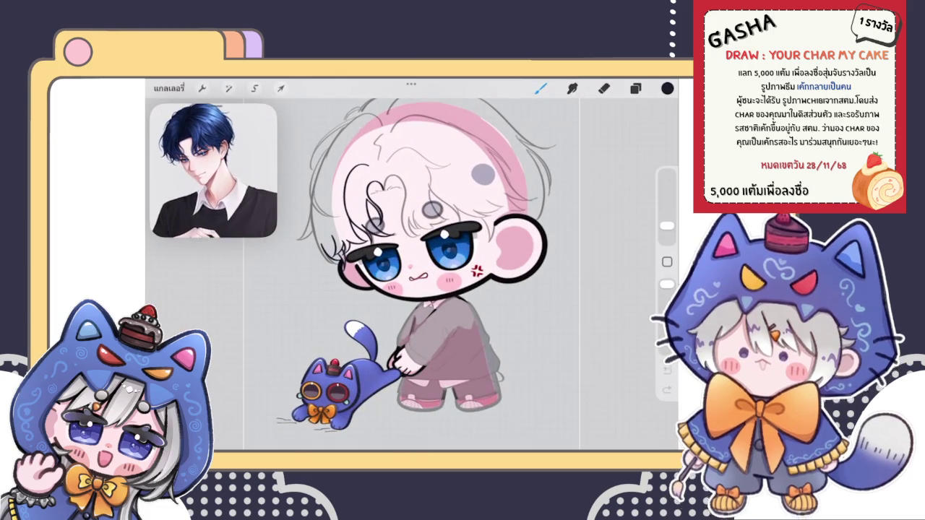
pyautogui.click(635, 88)
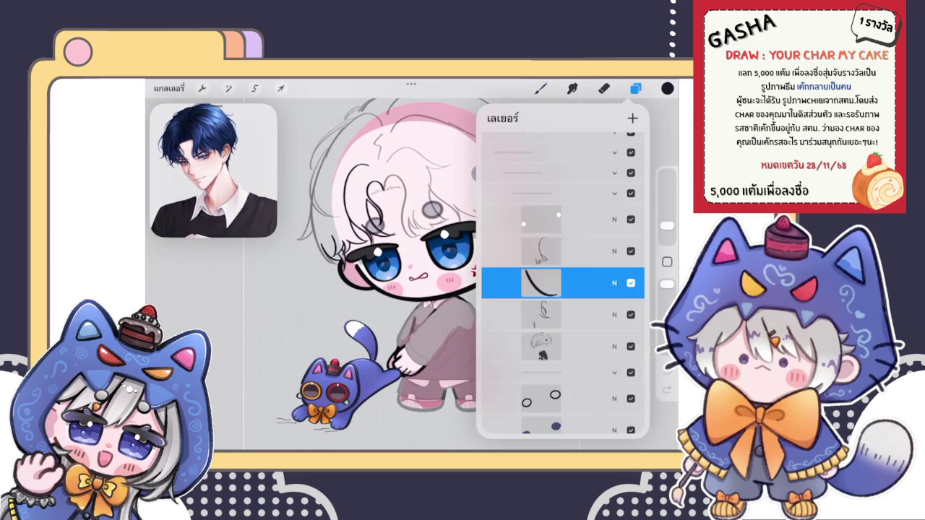
pyautogui.click(540, 88)
pyautogui.scroll(5, 433, 275)
pyautogui.click(635, 88)
pyautogui.click(541, 89)
pyautogui.scroll(5, 506, 275)
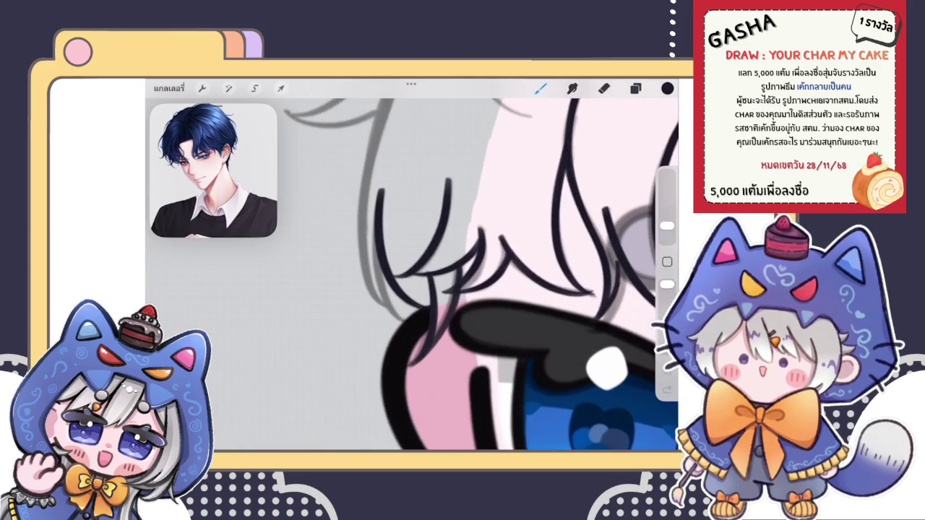
pyautogui.scroll(2, 506, 274)
# - Undo and redo the recent bangs strokes, redrawing one strand down the bangs
pyautogui.hotkey('ctrl', 'z')
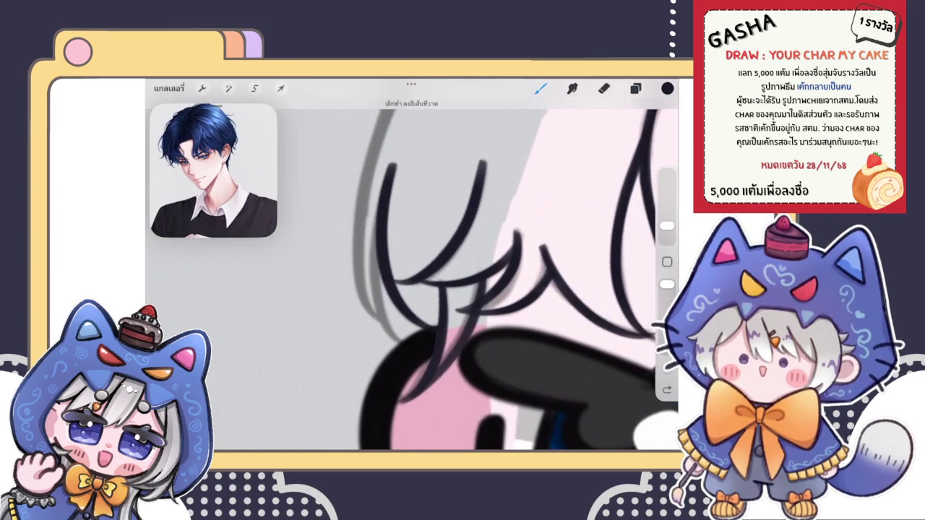
pyautogui.hotkey('ctrl', 'shift', 'z')
pyautogui.hotkey('ctrl', 'z')
pyautogui.hotkey('ctrl', 'shift', 'z')
pyautogui.hotkey('ctrl', 'shift', 'z')
pyautogui.hotkey('ctrl', 'z')
pyautogui.moveTo(390, 167); pyautogui.dragTo(404, 336)
pyautogui.hotkey('ctrl', 'z')
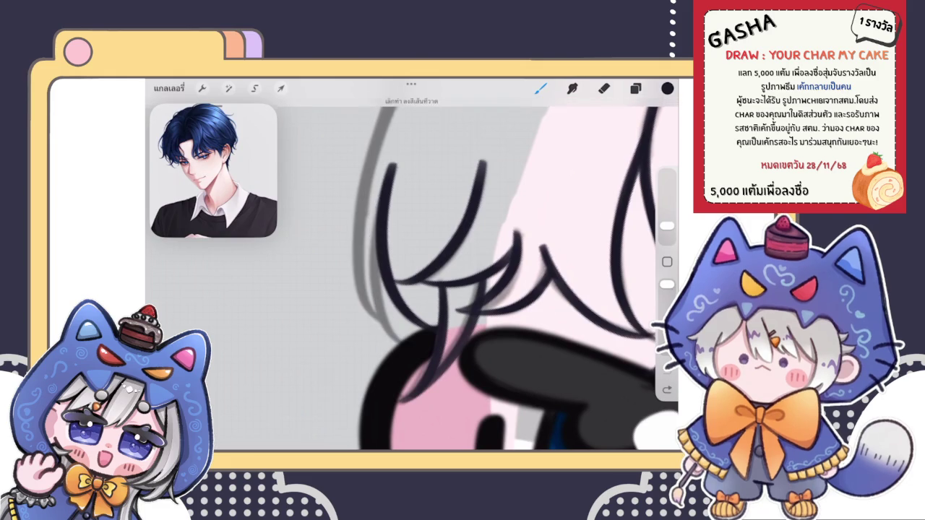
pyautogui.hotkey('ctrl', 'shift', 'z')
pyautogui.scroll(-2, 448, 274)
pyautogui.scroll(-3, 449, 275)
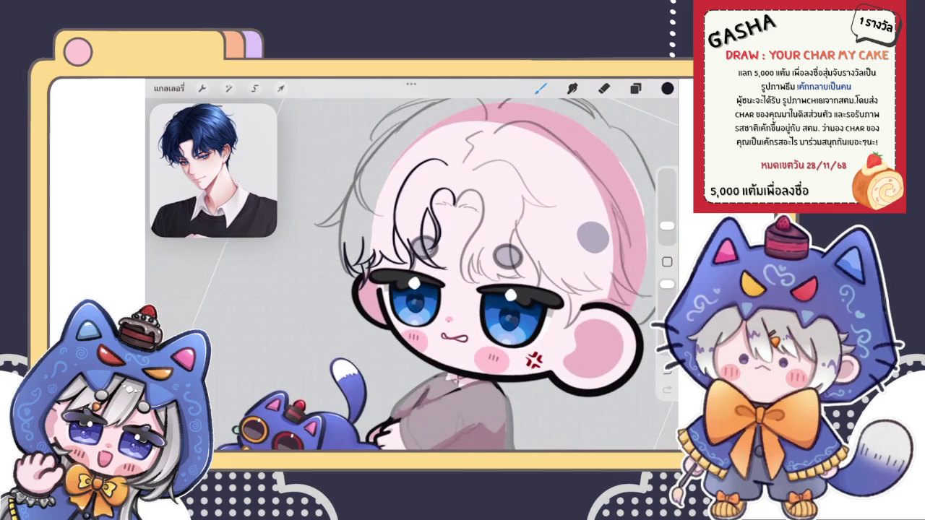
# - Merge the bang lineart layer down into the layer below
pyautogui.click(636, 88)
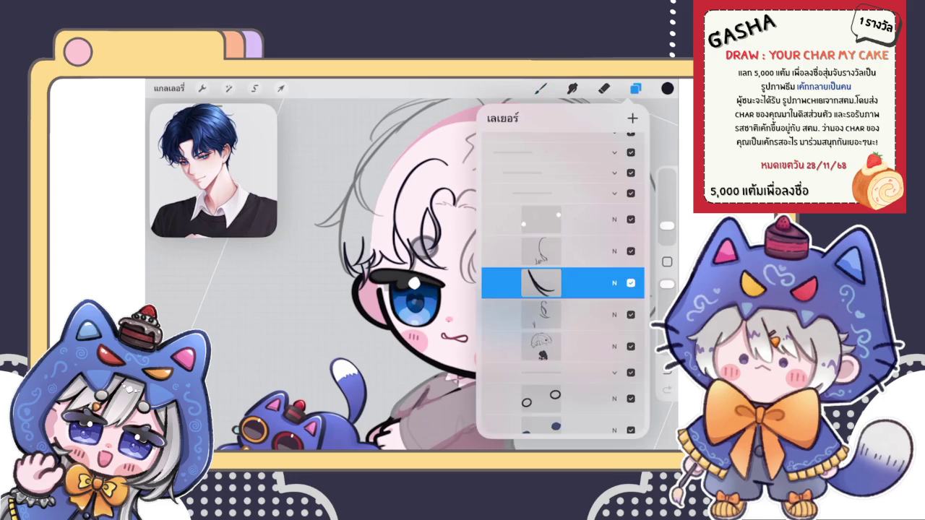
pyautogui.scroll(3, 470, 290)
pyautogui.scroll(-3, 470, 289)
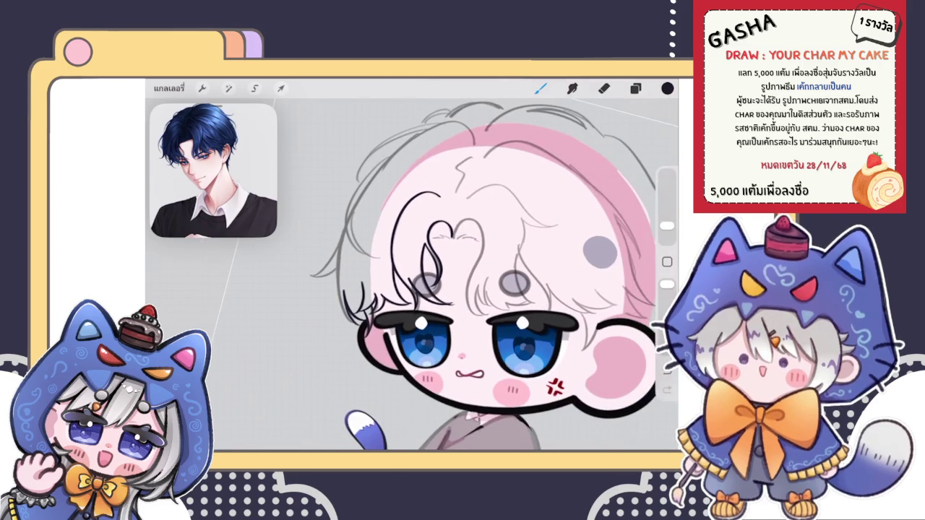
pyautogui.scroll(2, 469, 290)
pyautogui.scroll(-2, 488, 289)
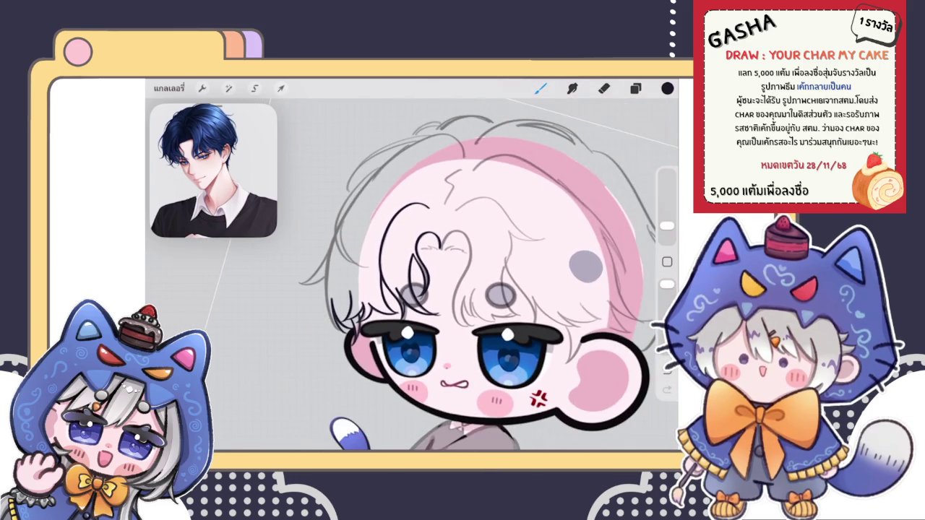
pyautogui.click(635, 88)
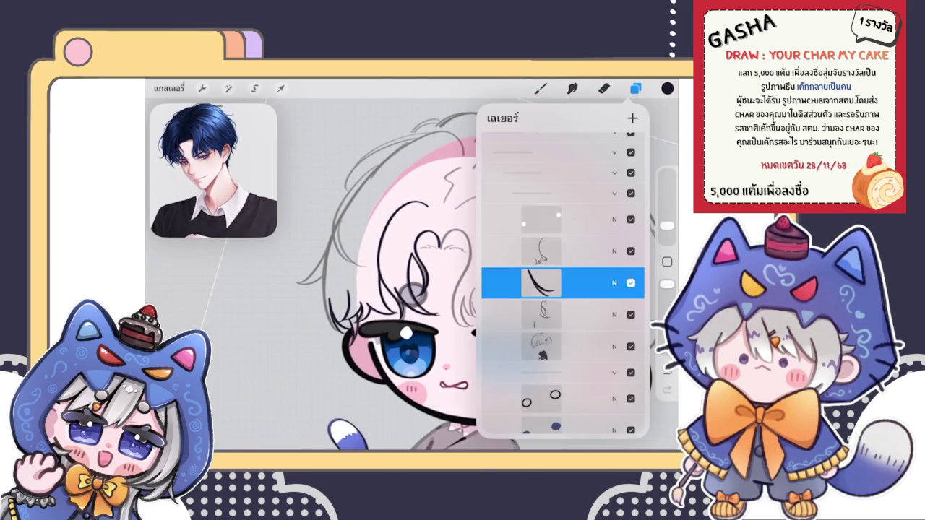
pyautogui.click(540, 282)
pyautogui.click(433, 372)
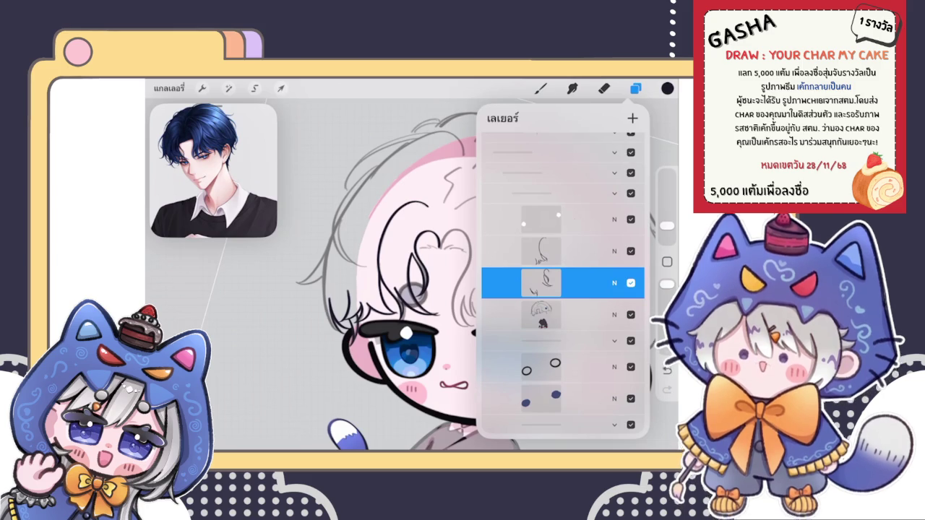
pyautogui.click(636, 88)
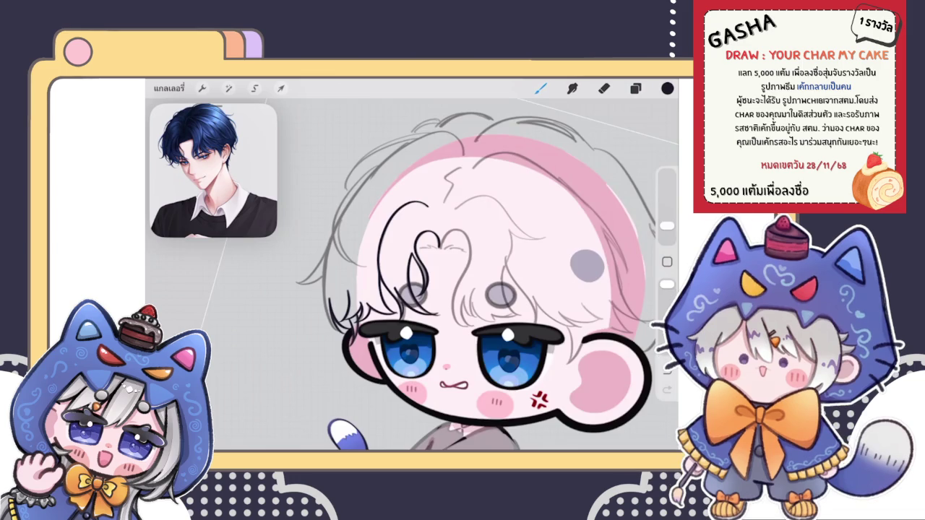
# - Draw a new dark strand curving down the left bangs as an editable QuickShape
pyautogui.scroll(5, 412, 275)
pyautogui.scroll(-2, 412, 275)
pyautogui.scroll(-2, 412, 275)
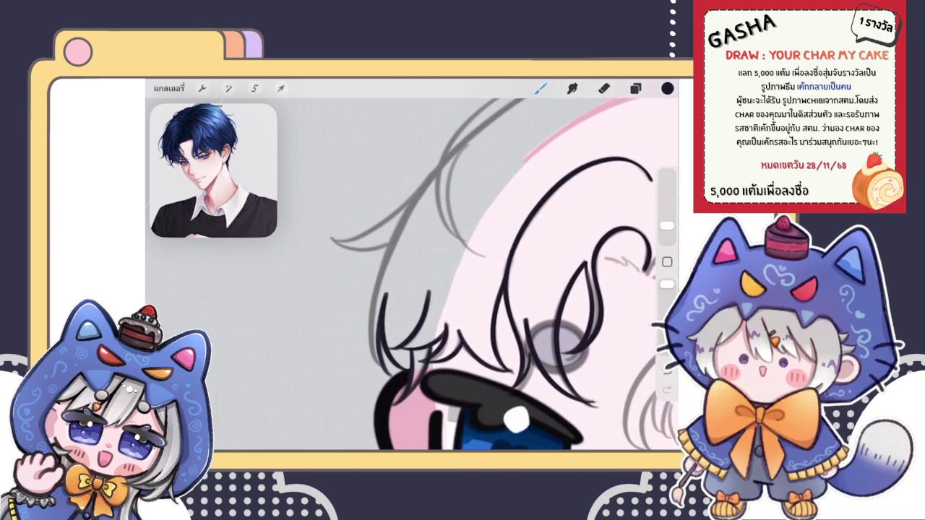
pyautogui.moveTo(437, 170)
pyautogui.mouseDown()
pyautogui.moveTo(390, 240)
pyautogui.moveTo(375, 368)
pyautogui.mouseUp()
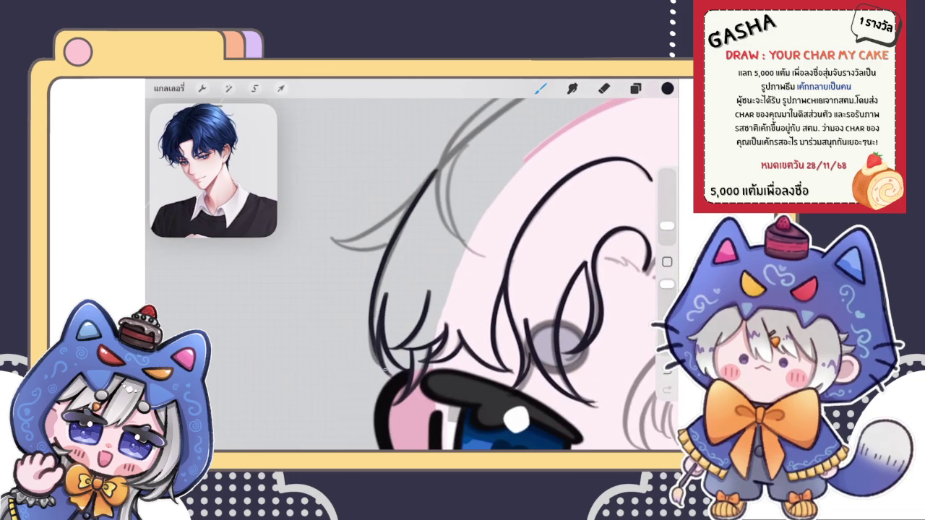
pyautogui.click(412, 104)
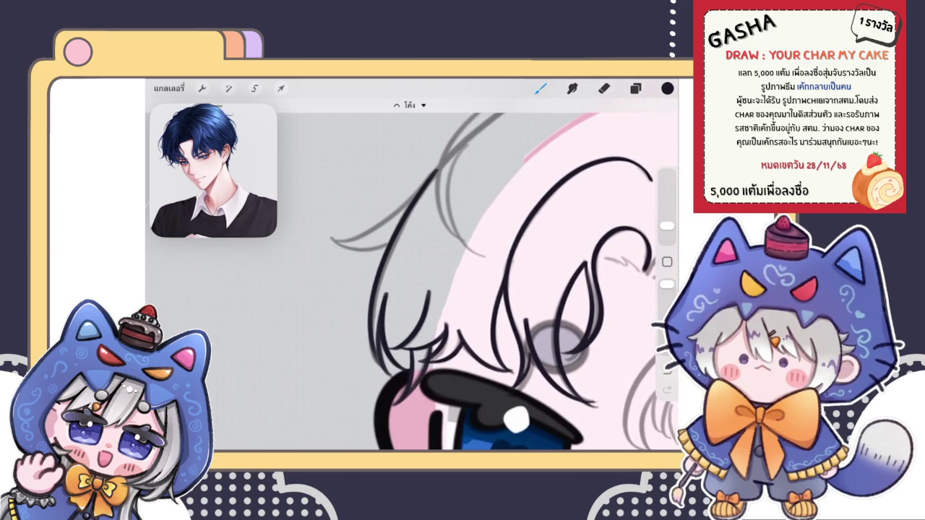
# - Adjust the strand's top, middle and bottom control points to smooth its curve, then commit it
pyautogui.moveTo(387, 253); pyautogui.dragTo(387, 257)
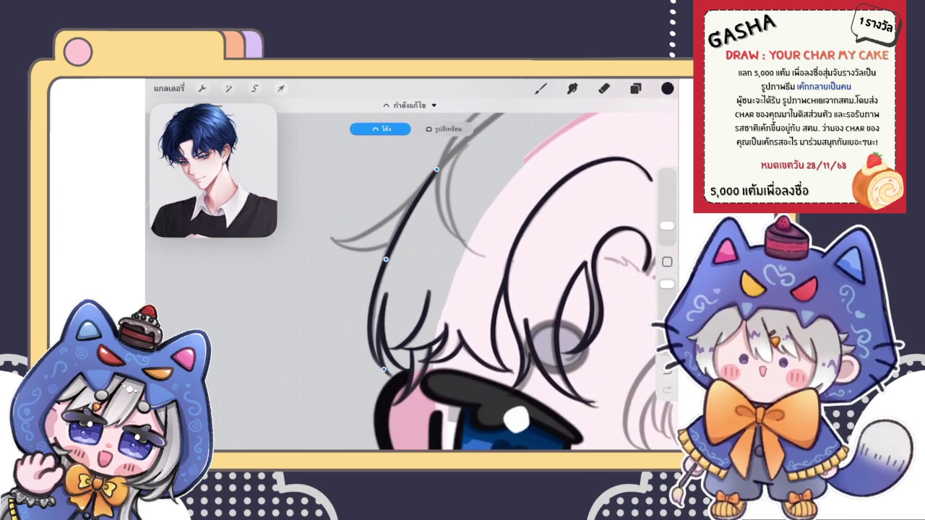
pyautogui.moveTo(436, 169); pyautogui.dragTo(440, 167)
pyautogui.moveTo(387, 257); pyautogui.dragTo(386, 256)
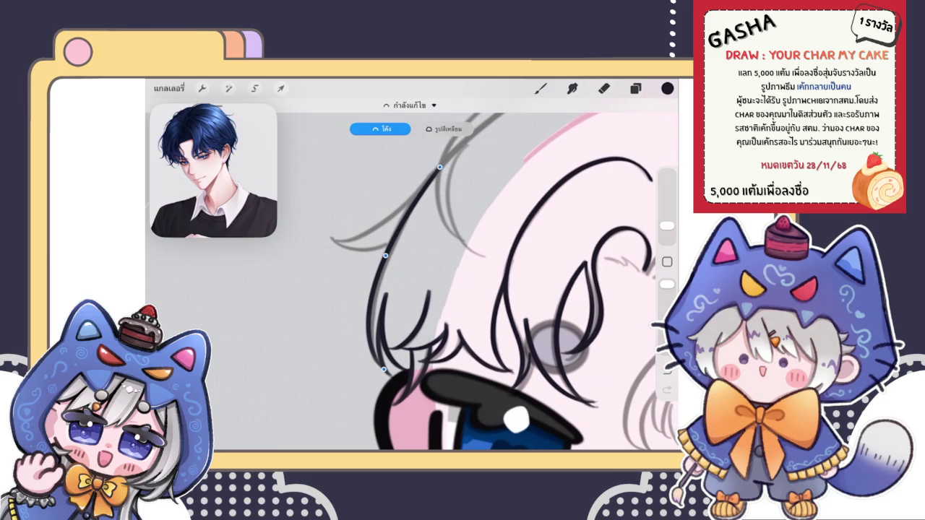
pyautogui.moveTo(383, 369); pyautogui.dragTo(385, 370)
pyautogui.click(541, 87)
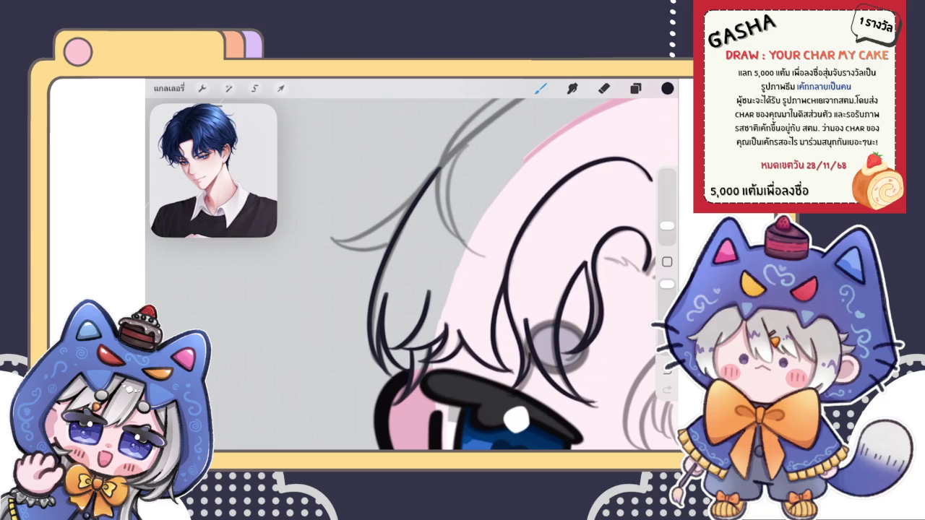
pyautogui.scroll(3, 412, 275)
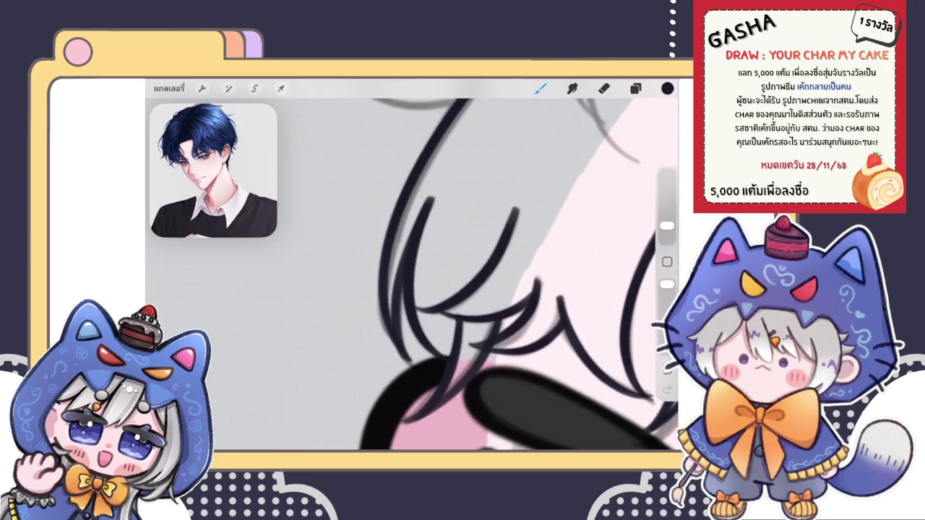
# - Switch to the eraser and reduce its size slightly with the sidebar slider
pyautogui.click(605, 89)
pyautogui.moveTo(667, 227); pyautogui.dragTo(666, 235)
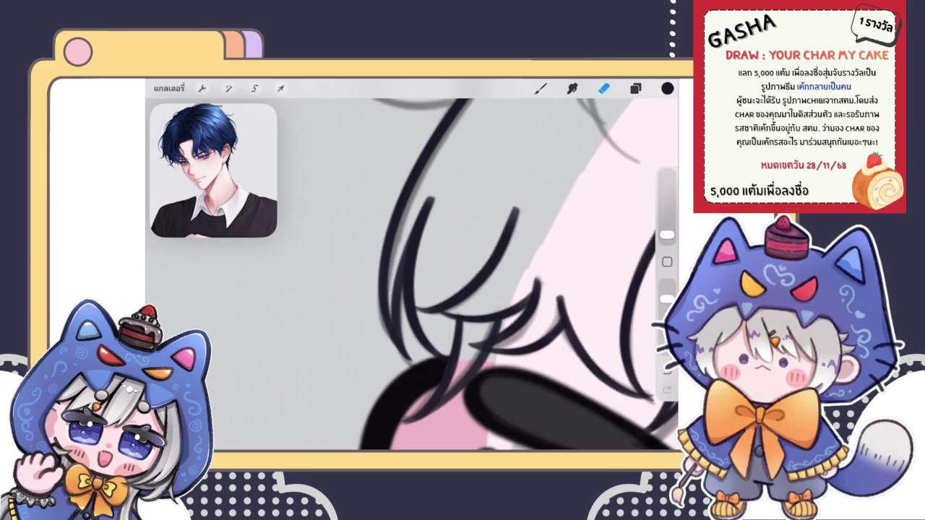
pyautogui.scroll(-5, 412, 275)
pyautogui.scroll(-5, 412, 275)
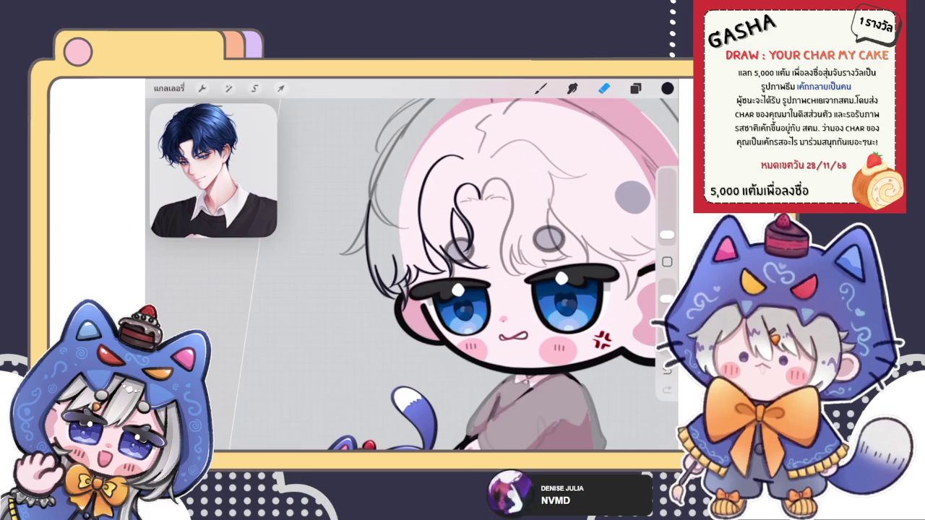
pyautogui.press('b')
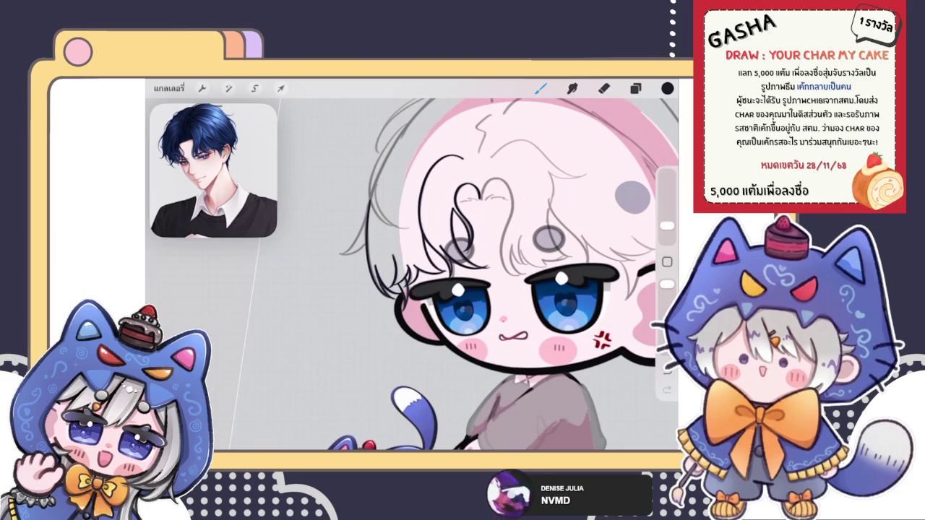
pyautogui.press('e')
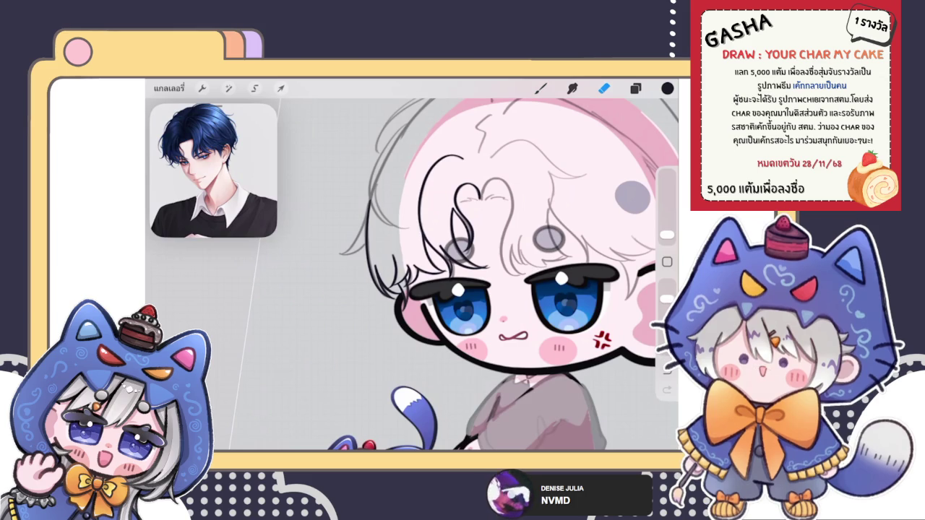
pyautogui.click(635, 88)
pyautogui.click(541, 88)
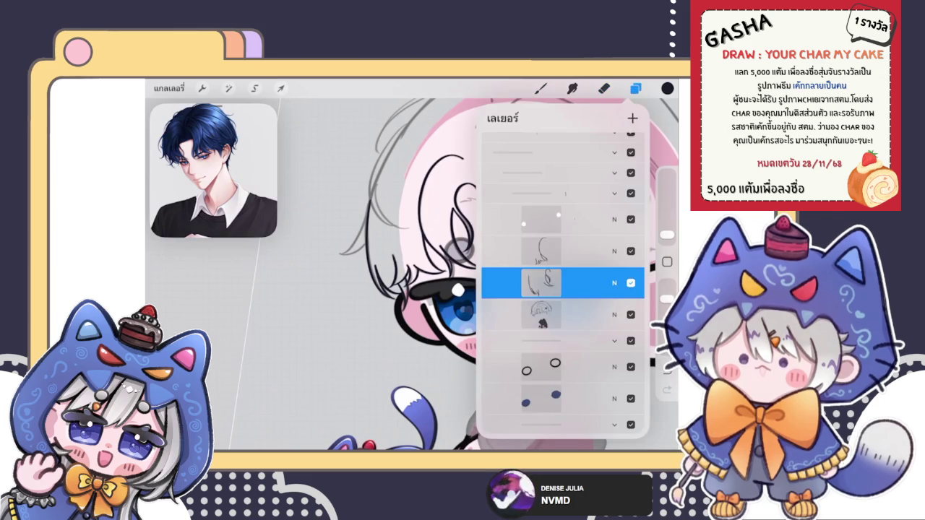
# - Move the lineart layer up one place in the layer stack
pyautogui.click(636, 88)
pyautogui.click(540, 88)
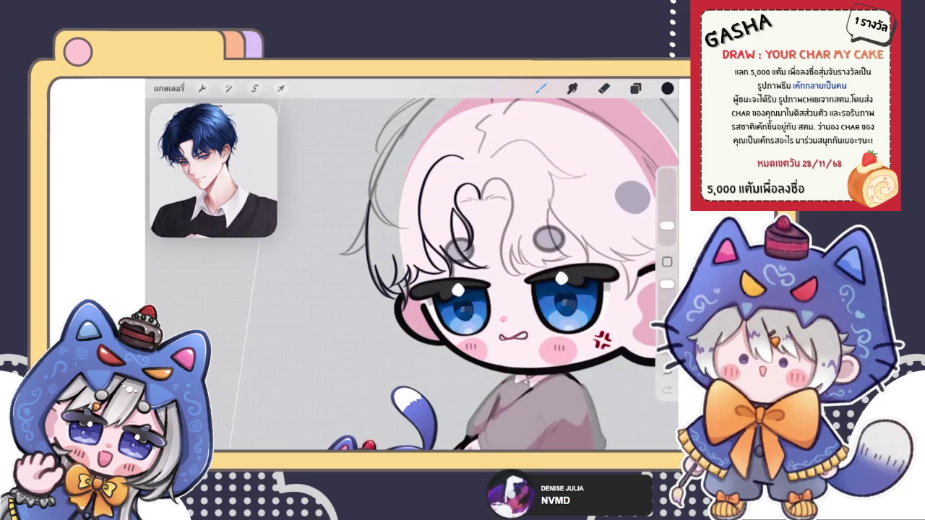
pyautogui.scroll(3, 419, 275)
pyautogui.scroll(2, 419, 275)
pyautogui.scroll(3, 390, 289)
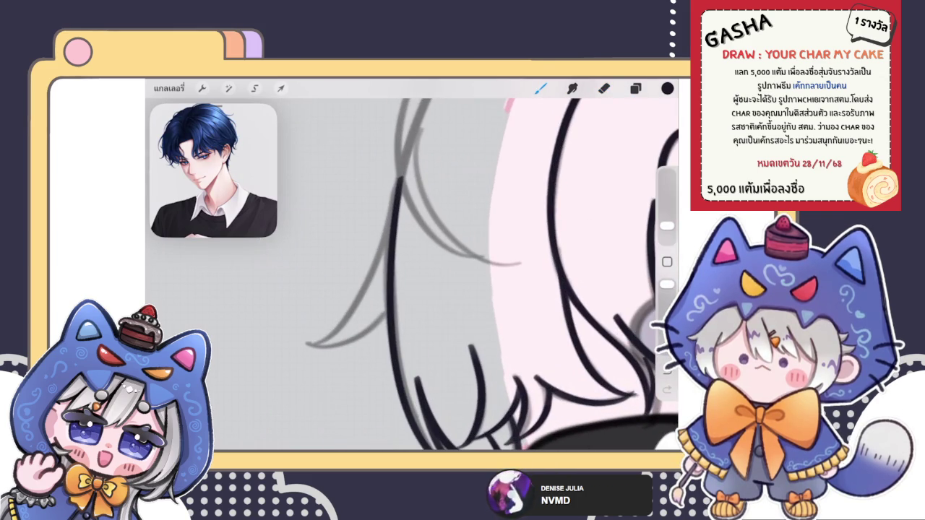
pyautogui.click(635, 88)
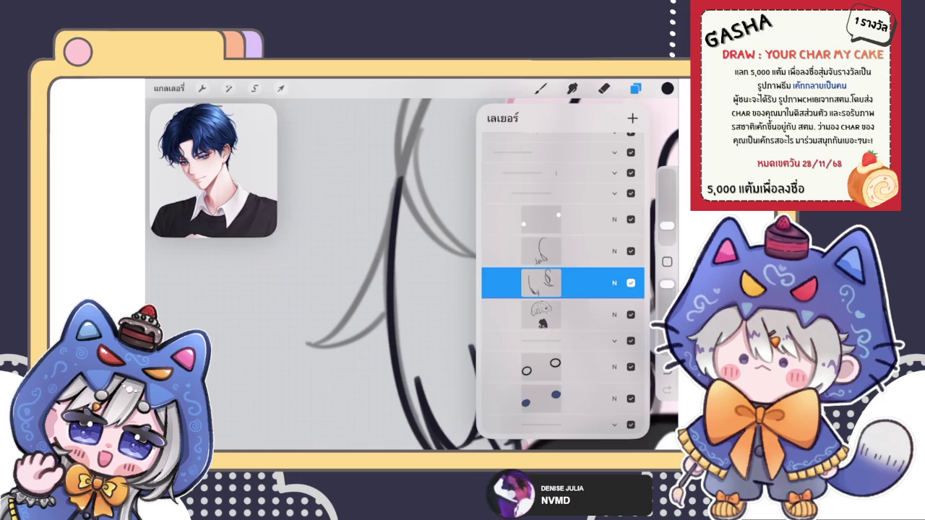
pyautogui.click(564, 251)
pyautogui.click(540, 88)
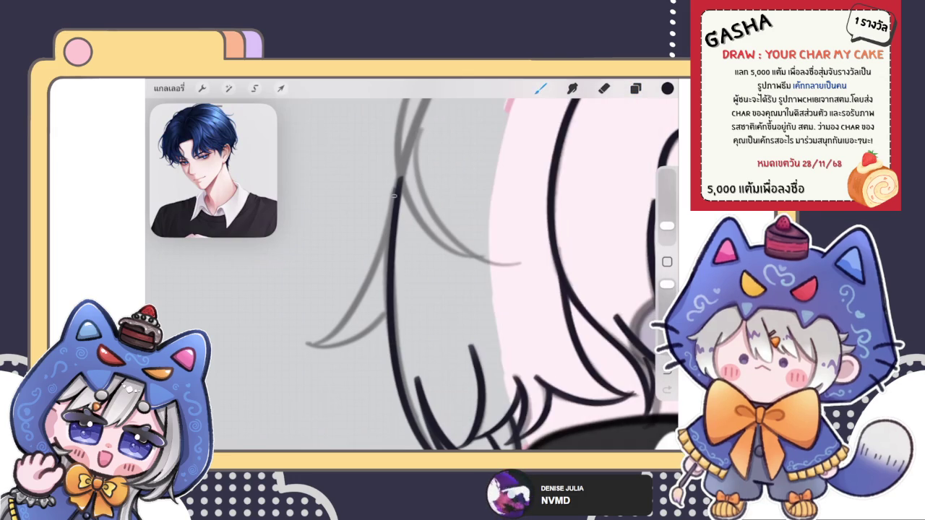
# - Draw two dark strands over the left bangs, then undo both
pyautogui.moveTo(397, 187); pyautogui.dragTo(279, 358)
pyautogui.hscroll(-3, 412, 275)
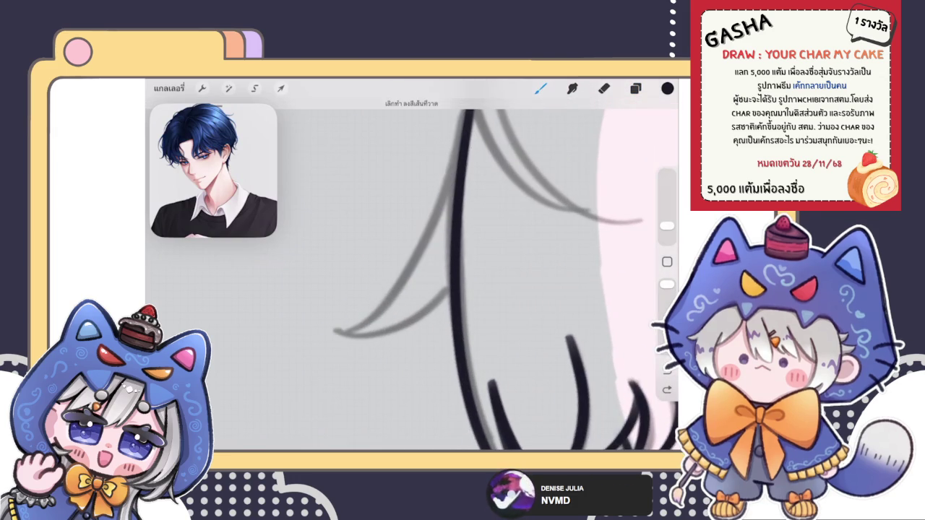
pyautogui.moveTo(466, 107); pyautogui.dragTo(300, 336)
pyautogui.scroll(-3, 412, 275)
pyautogui.hotkey('ctrl', 'z')
pyautogui.hscroll(-2, 412, 274)
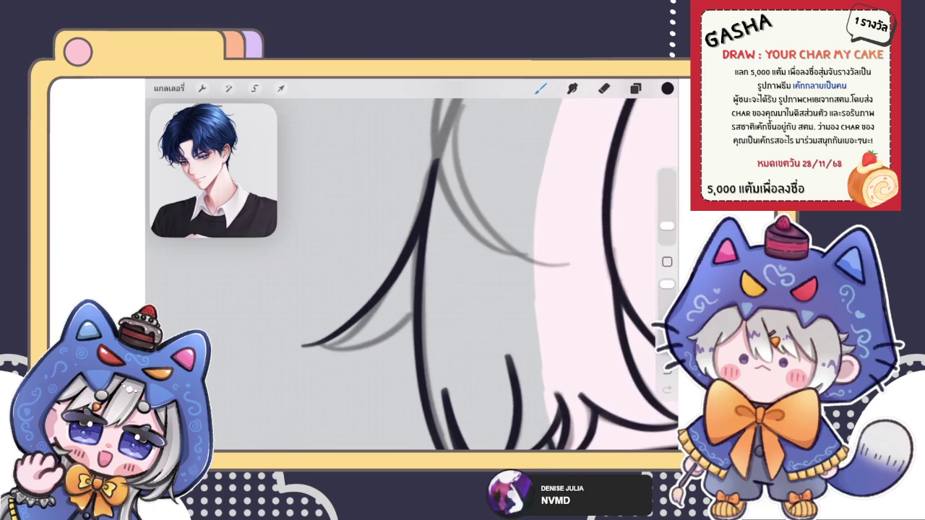
pyautogui.scroll(3, 412, 275)
pyautogui.hotkey('ctrl', 'z')
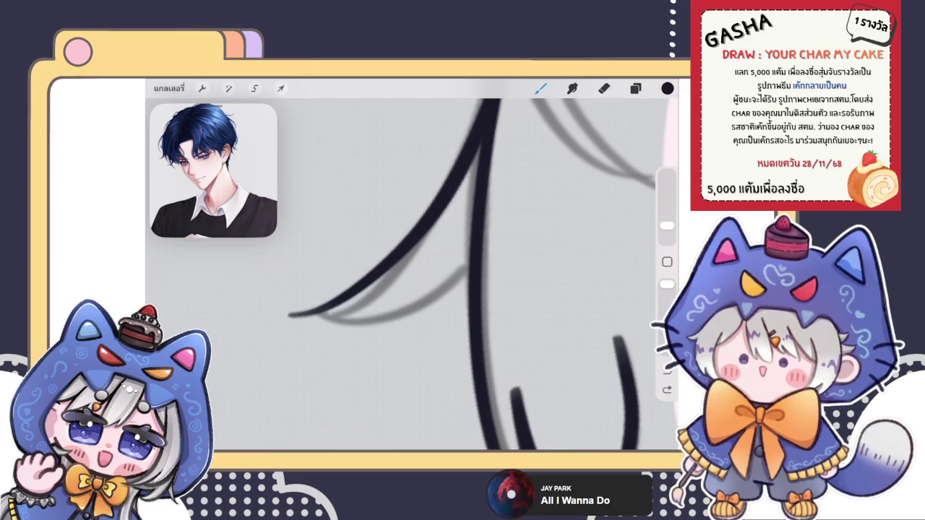
# - Compare the lower curved stroke with repeated undo/redo, keeping it in the end
pyautogui.hotkey('ctrl', 'z')
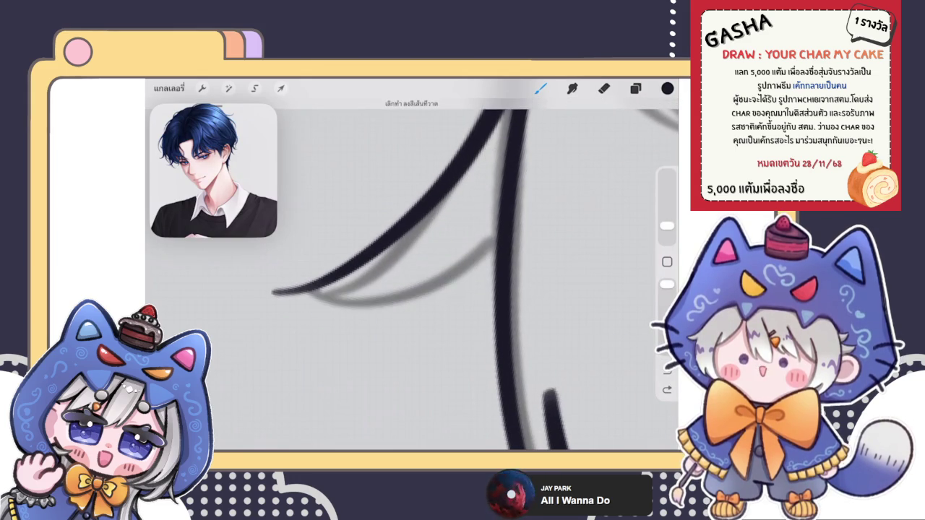
pyautogui.hotkey('ctrl', 'shift', 'z')
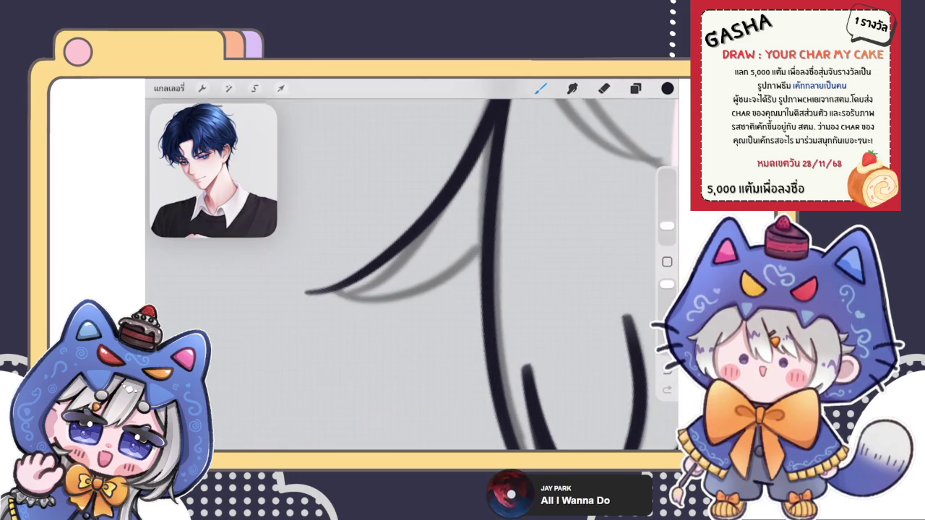
pyautogui.scroll(2, 427, 275)
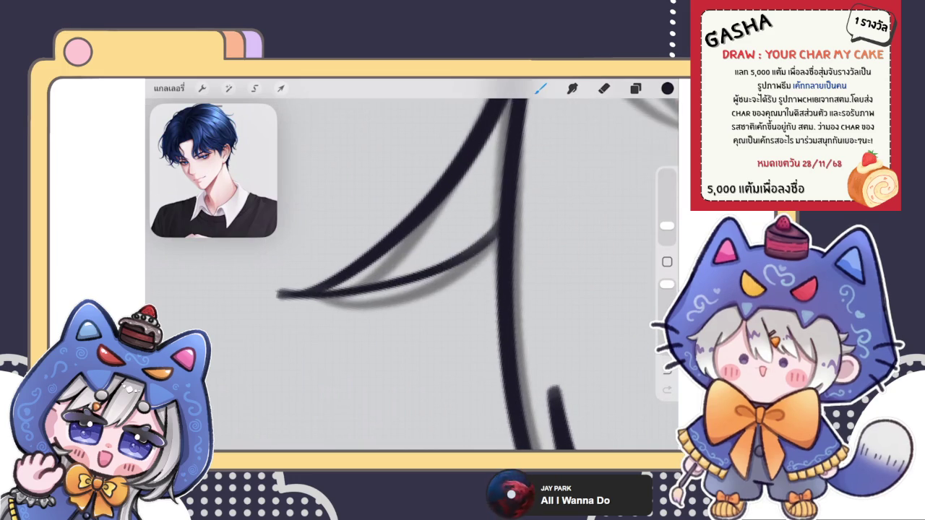
pyautogui.hotkey('ctrl', 'z')
pyautogui.hotkey('ctrl', 'shift', 'z')
pyautogui.hotkey('ctrl', 'z')
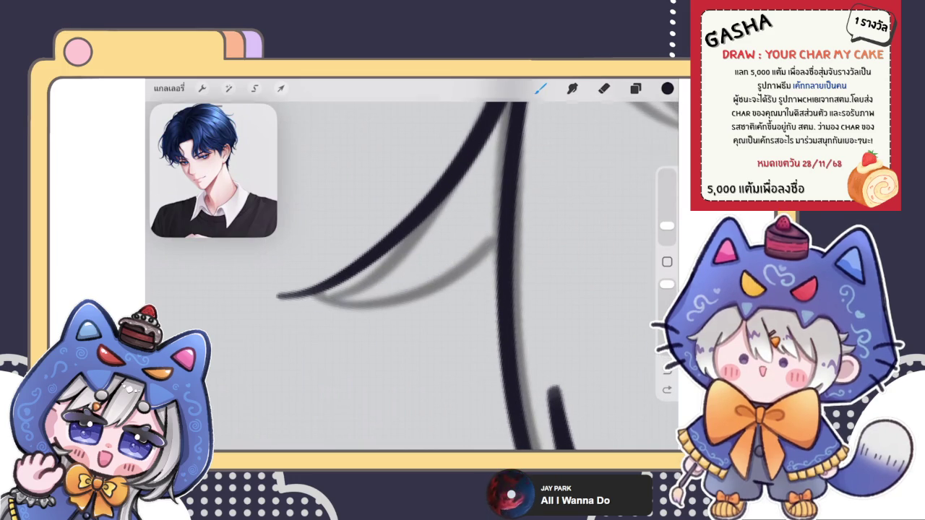
pyautogui.hotkey('ctrl', 'shift', 'z')
pyautogui.scroll(-2, 412, 275)
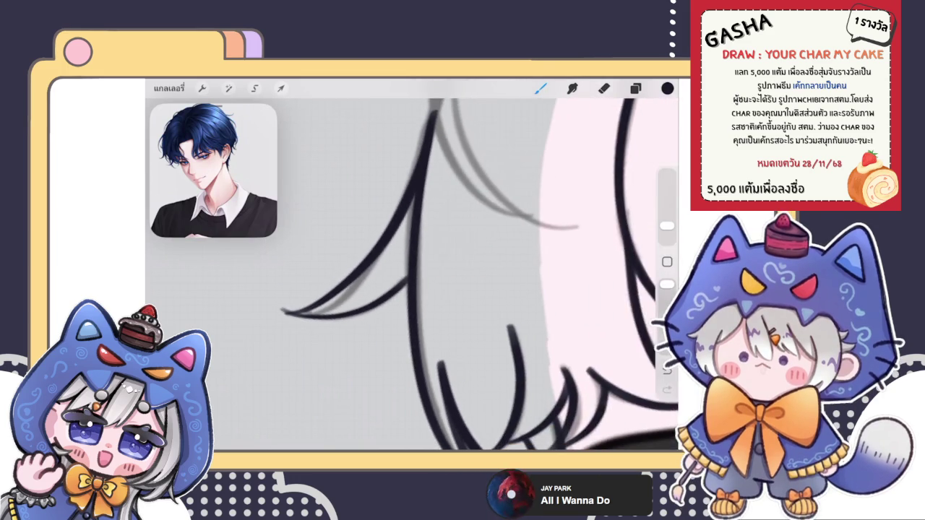
pyautogui.scroll(2, 434, 275)
pyautogui.hotkey('ctrl', 'z')
pyautogui.hotkey('ctrl', 'shift', 'z')
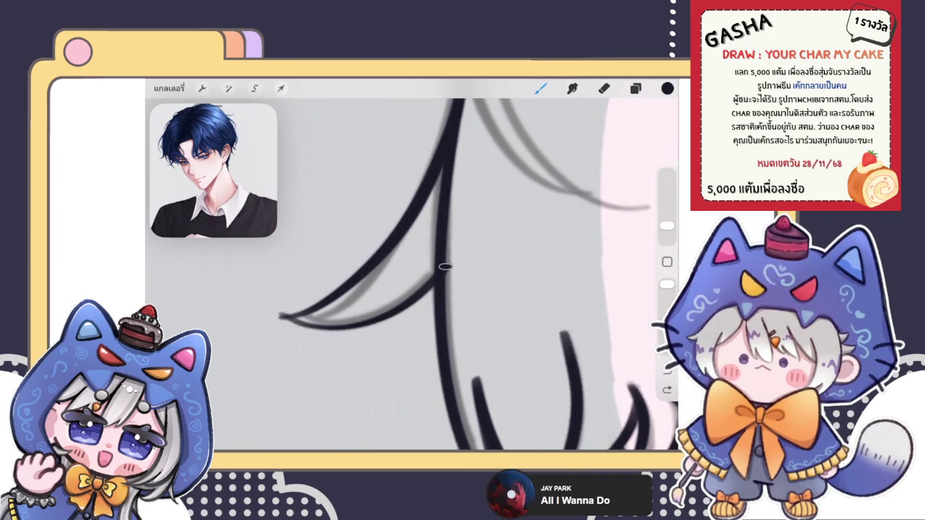
pyautogui.hotkey('ctrl', 'z')
pyautogui.hotkey('ctrl', 'shift', 'z')
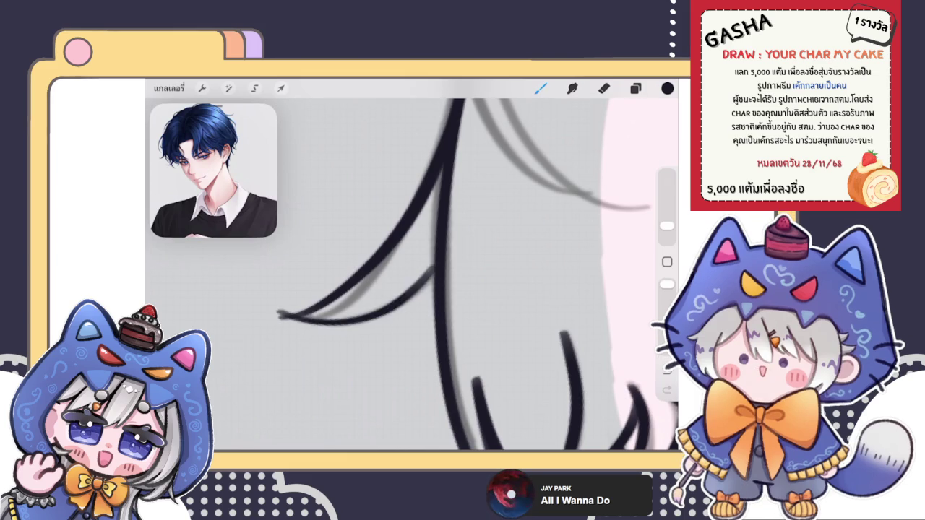
pyautogui.hotkey('ctrl', 'z')
pyautogui.hotkey('ctrl', 'shift', 'z')
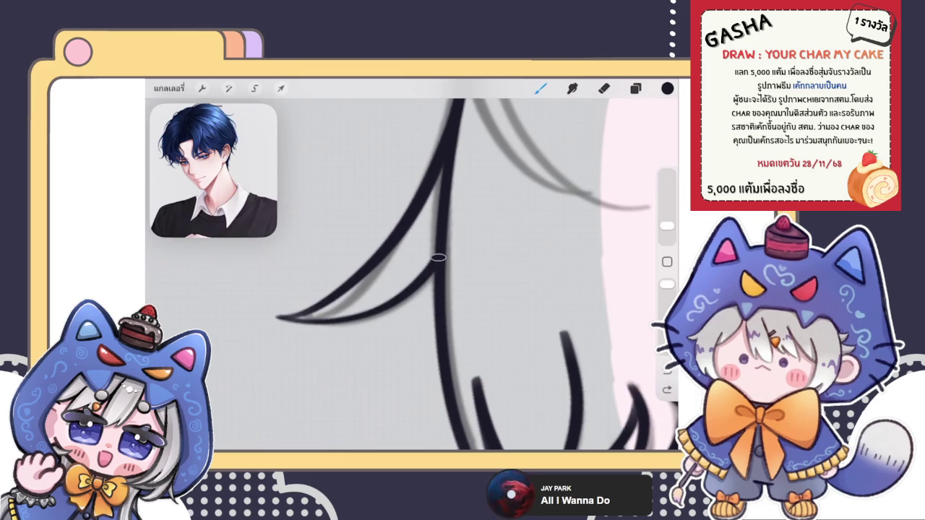
# - Reshape the lower curve in QuickShape edit by nudging its top point
pyautogui.click(412, 105)
pyautogui.moveTo(439, 249); pyautogui.dragTo(447, 245)
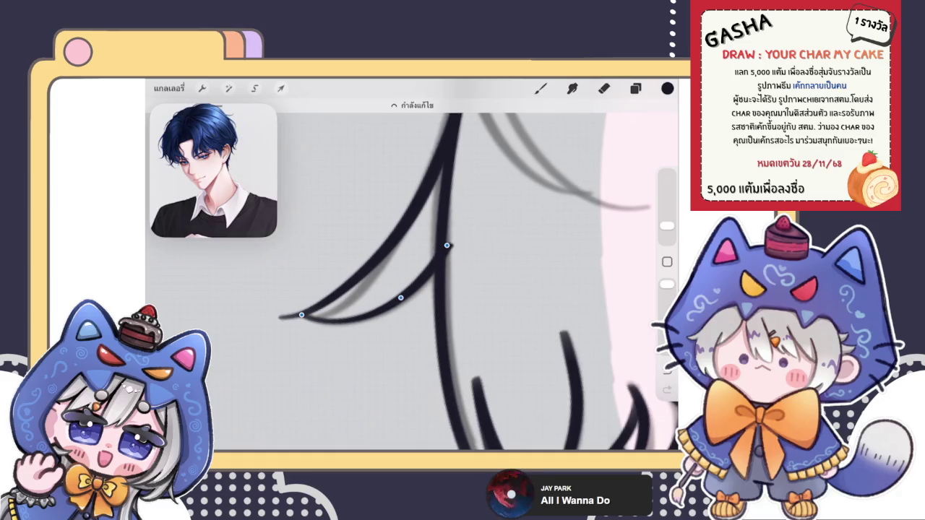
pyautogui.scroll(-5, 484, 275)
pyautogui.click(604, 88)
pyautogui.scroll(-3, 470, 282)
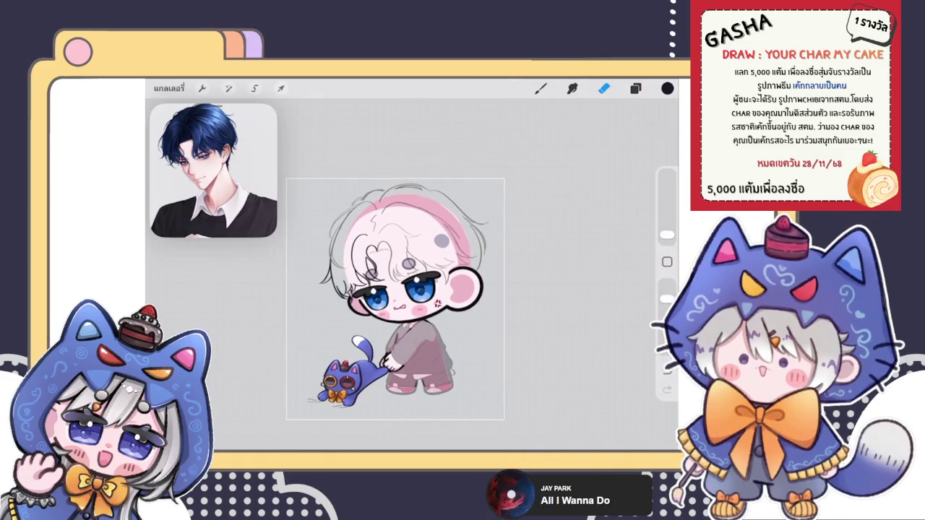
pyautogui.scroll(3, 405, 282)
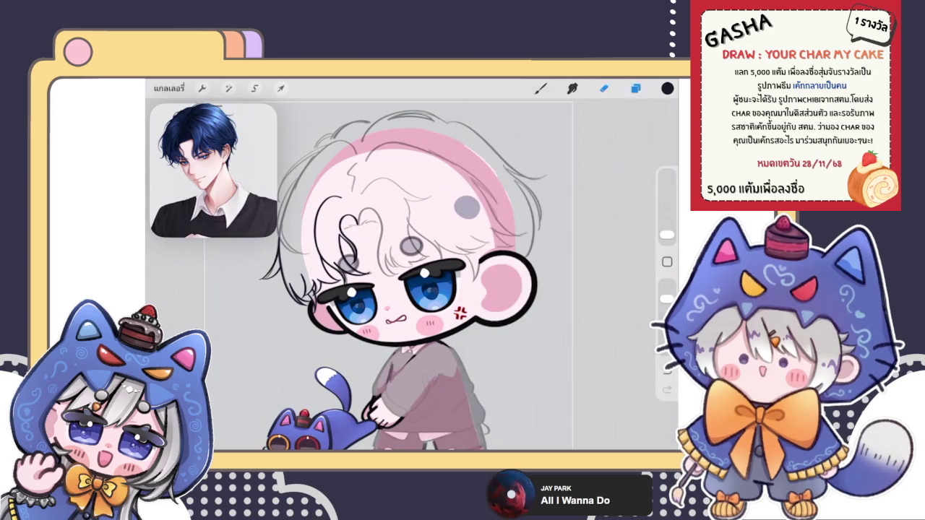
# - Check the Layers panel and reselect the inking brush
pyautogui.click(635, 88)
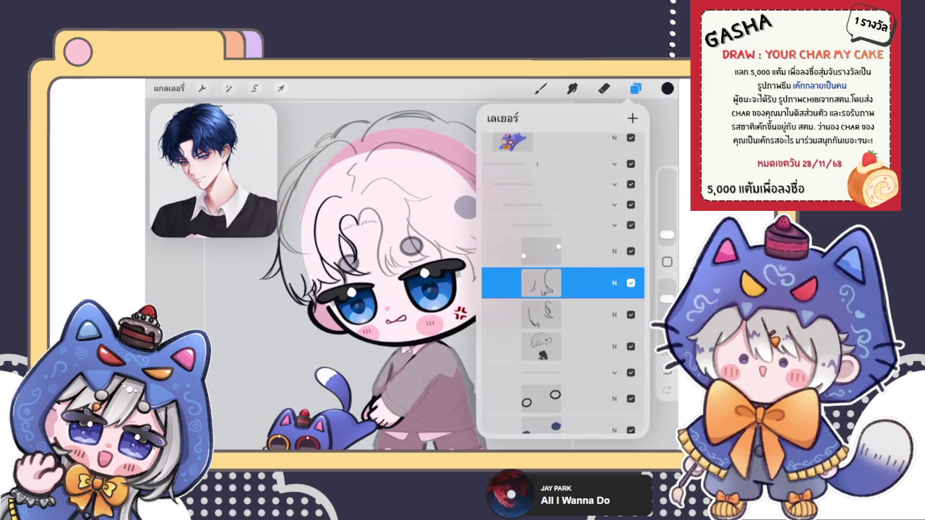
pyautogui.click(604, 89)
pyautogui.scroll(5, 434, 275)
pyautogui.click(541, 88)
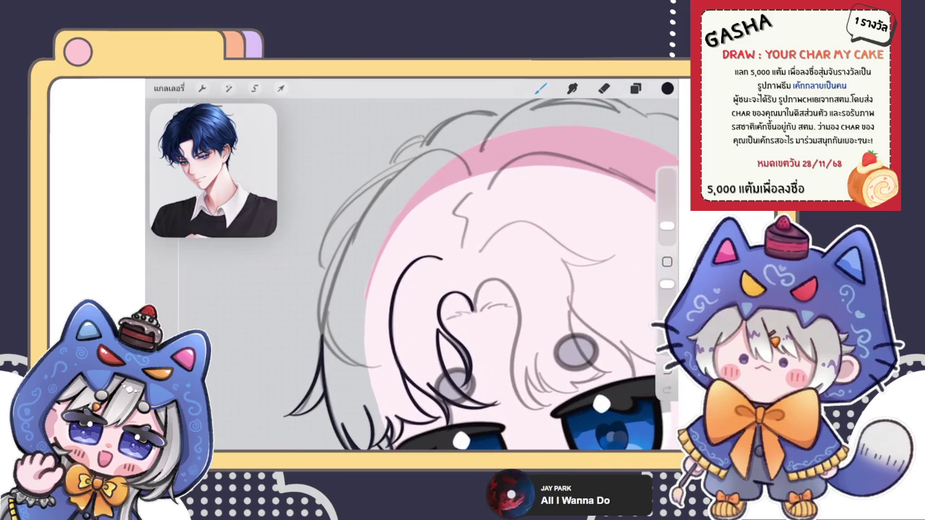
pyautogui.scroll(-3, 412, 274)
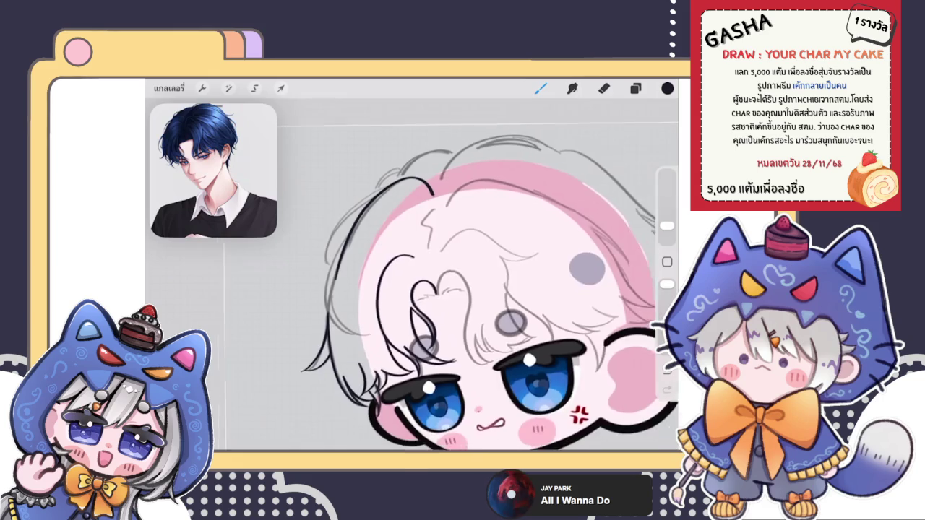
pyautogui.scroll(3, 412, 275)
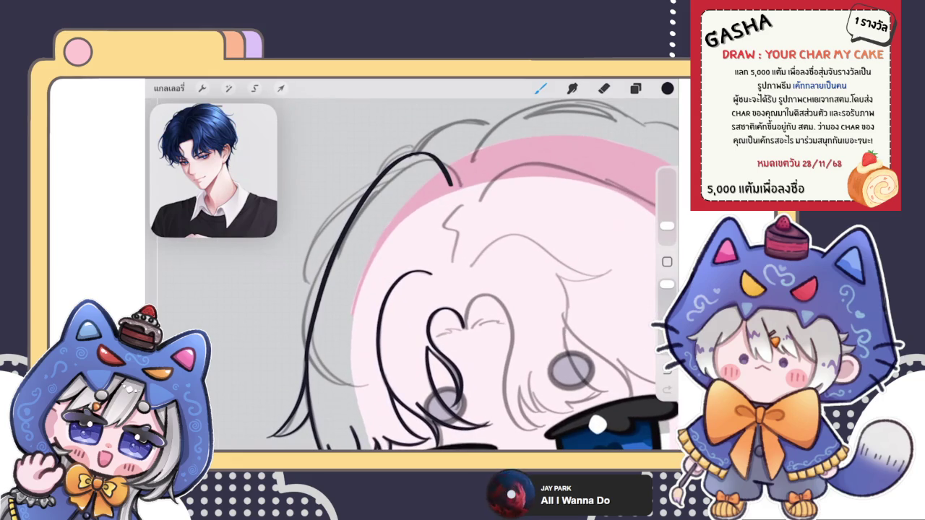
# - Keep the dark stroke outlining the left hair, then return to the Gallery
pyautogui.hotkey('ctrl', 'shift', 'z')
pyautogui.hotkey('ctrl', 'z')
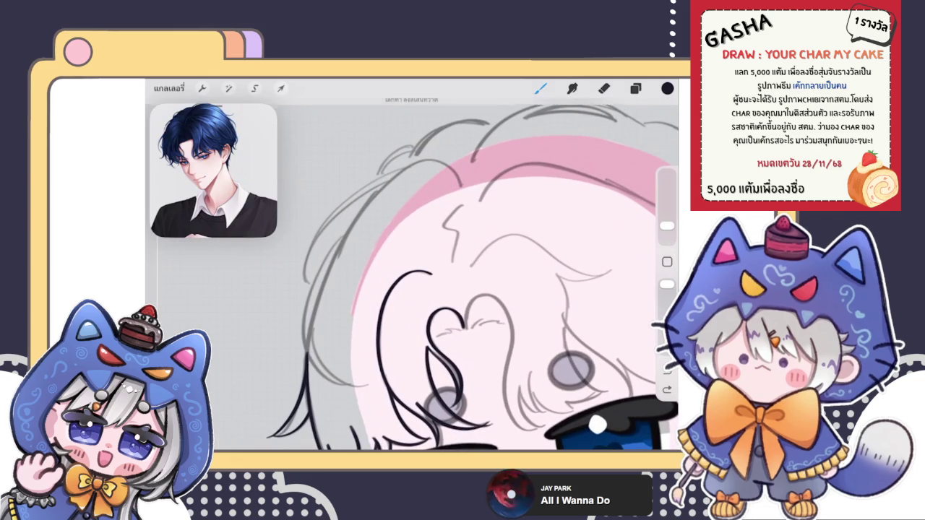
pyautogui.hotkey('ctrl', 'shift', 'z')
pyautogui.scroll(-3, 412, 275)
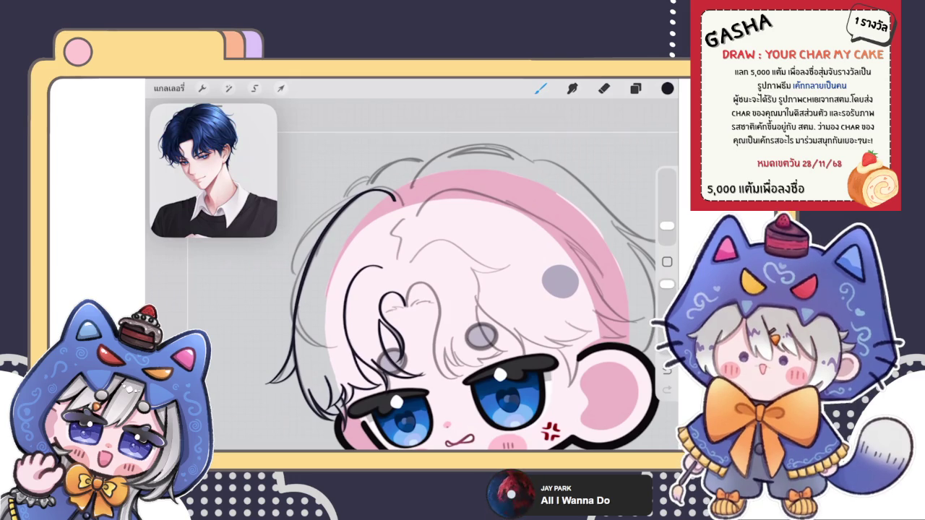
pyautogui.click(169, 87)
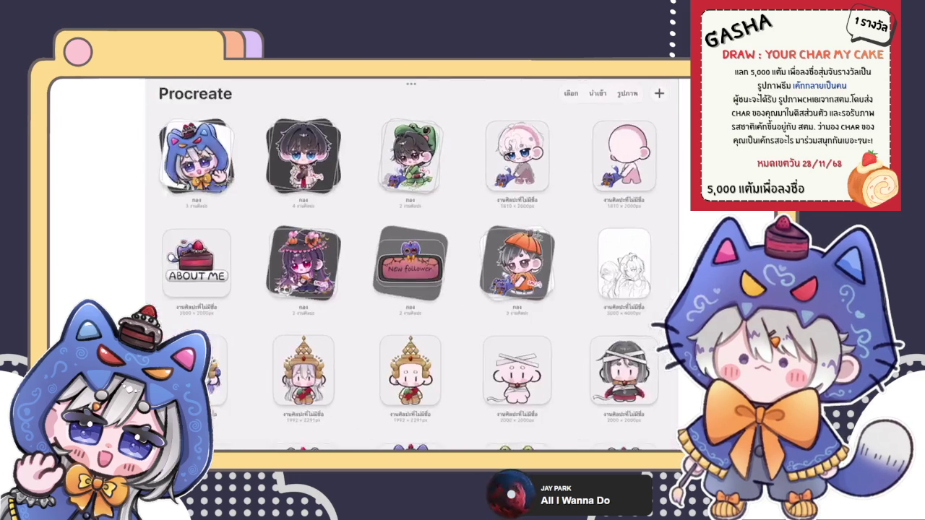
pyautogui.scroll(-5, 418, 277)
pyautogui.scroll(3, 418, 266)
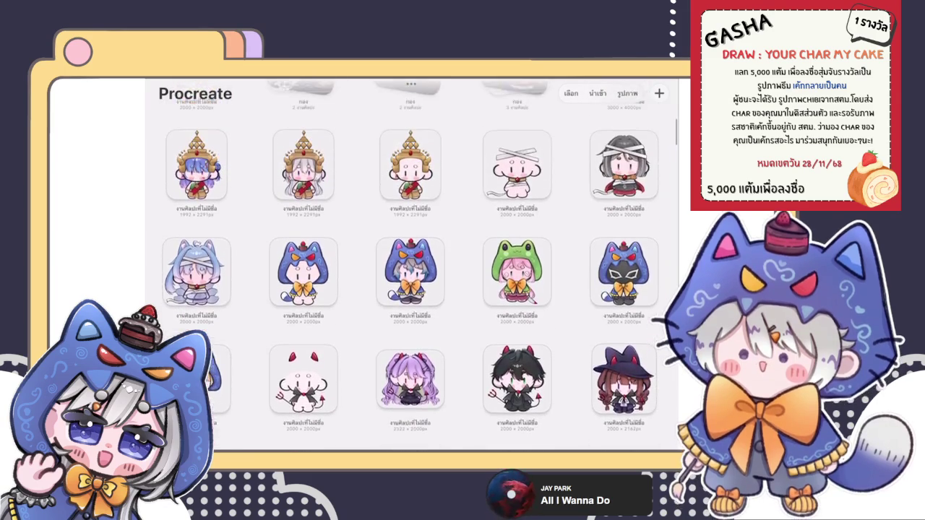
pyautogui.scroll(-2, 411, 266)
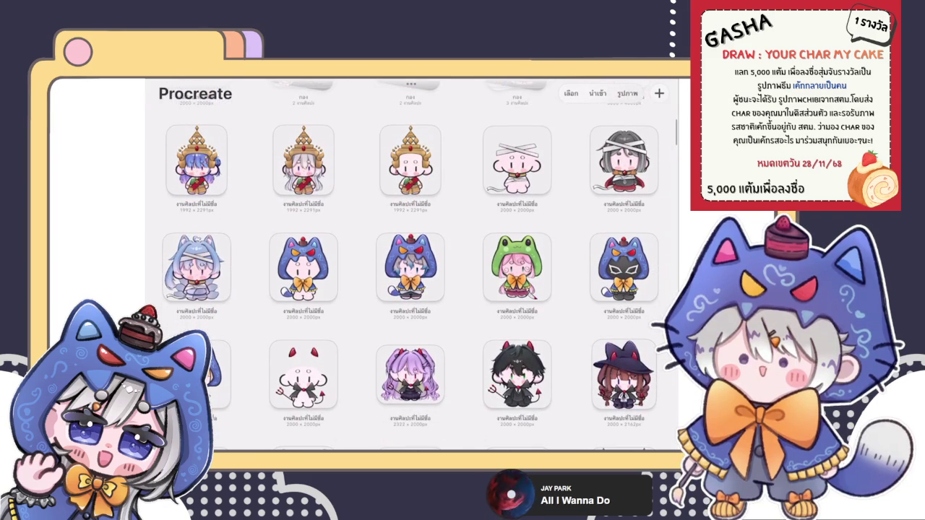
pyautogui.click(410, 268)
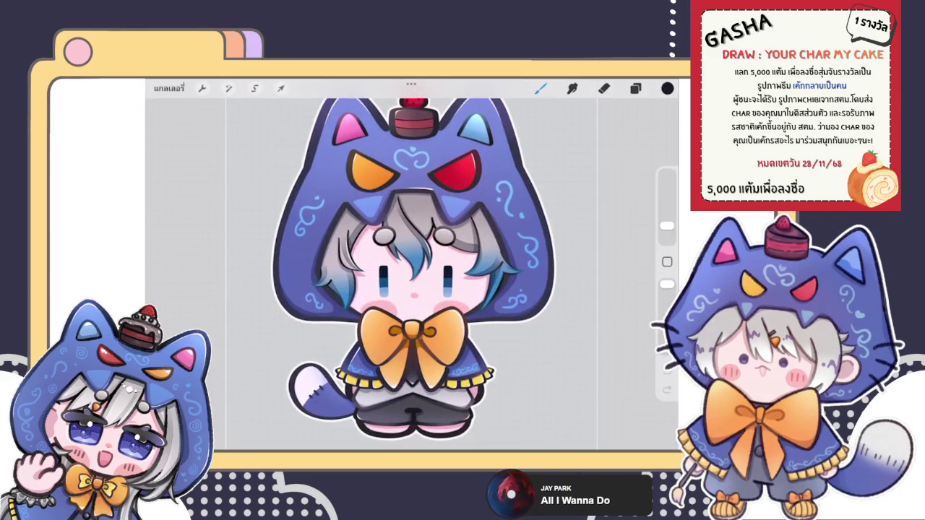
pyautogui.click(169, 88)
pyautogui.scroll(-3, 410, 266)
pyautogui.scroll(-2, 411, 266)
pyautogui.scroll(-2, 411, 266)
pyautogui.scroll(-3, 410, 266)
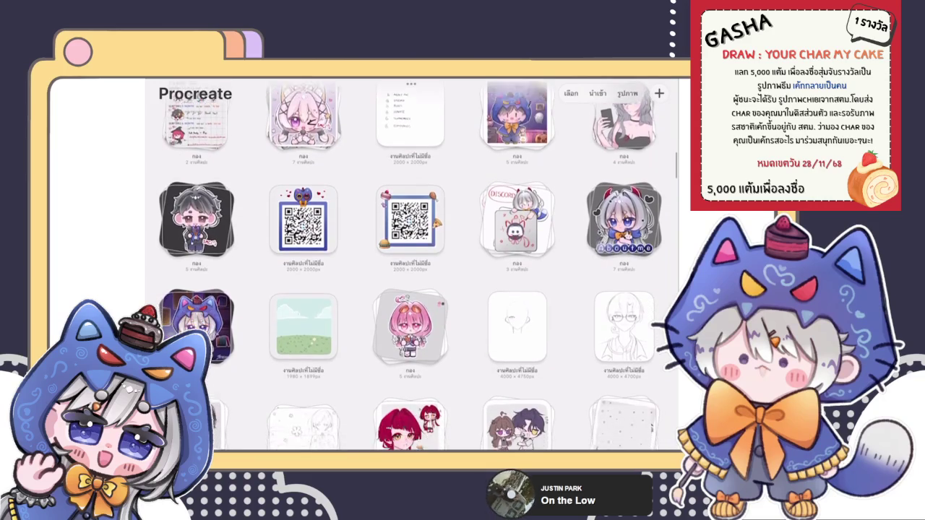
pyautogui.scroll(1, 410, 266)
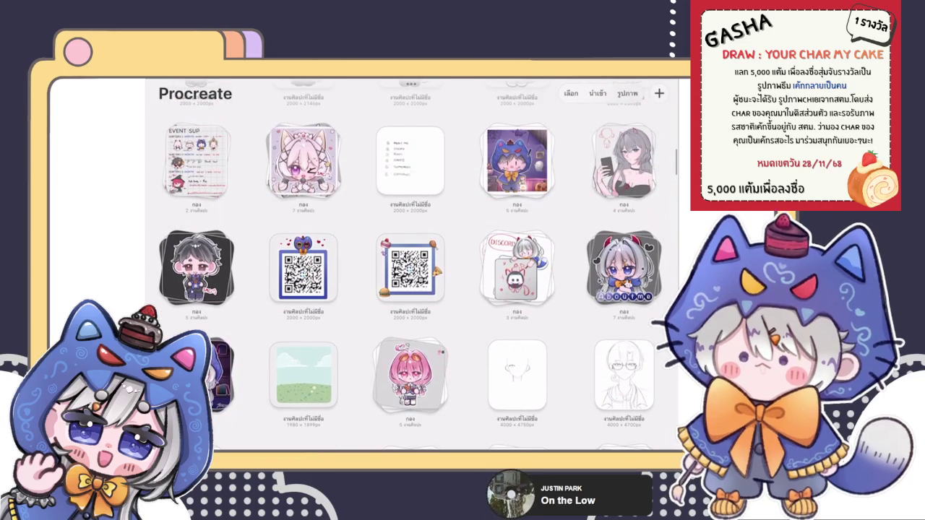
pyautogui.scroll(2, 410, 266)
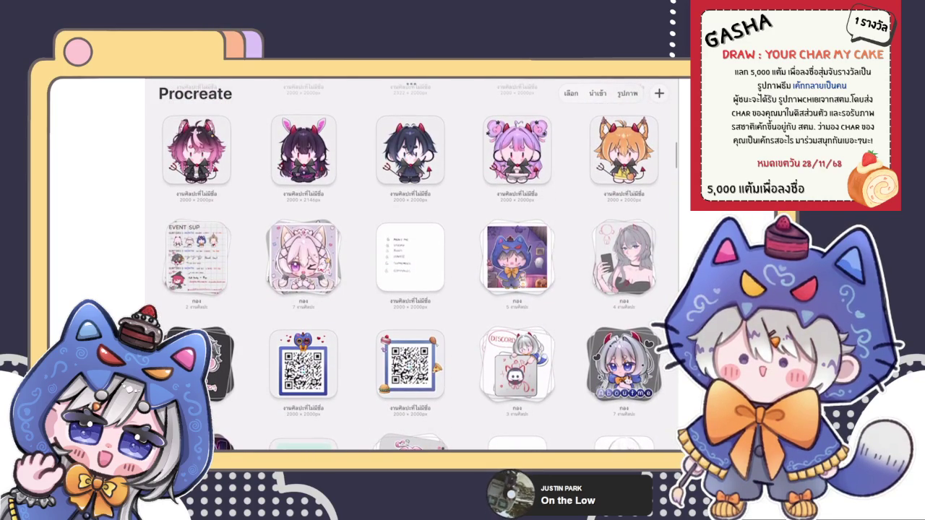
pyautogui.scroll(-2, 411, 266)
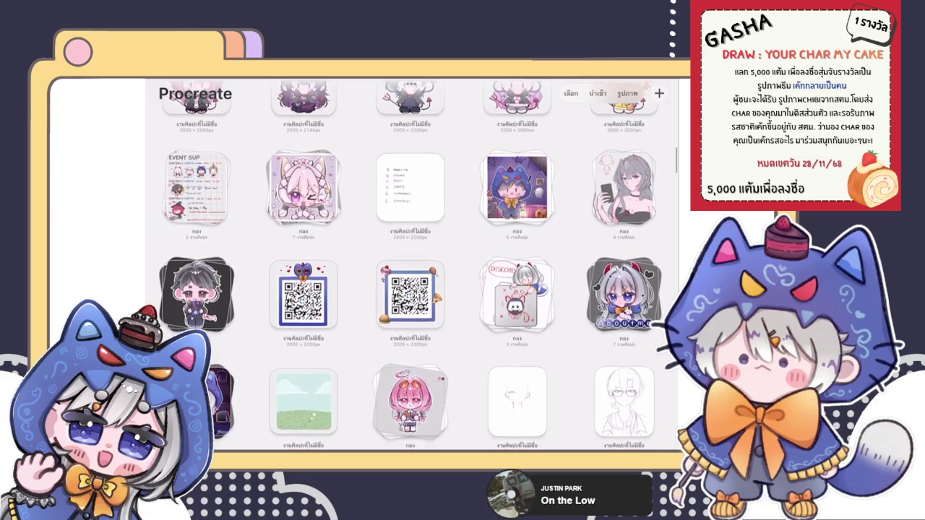
pyautogui.scroll(-3, 410, 266)
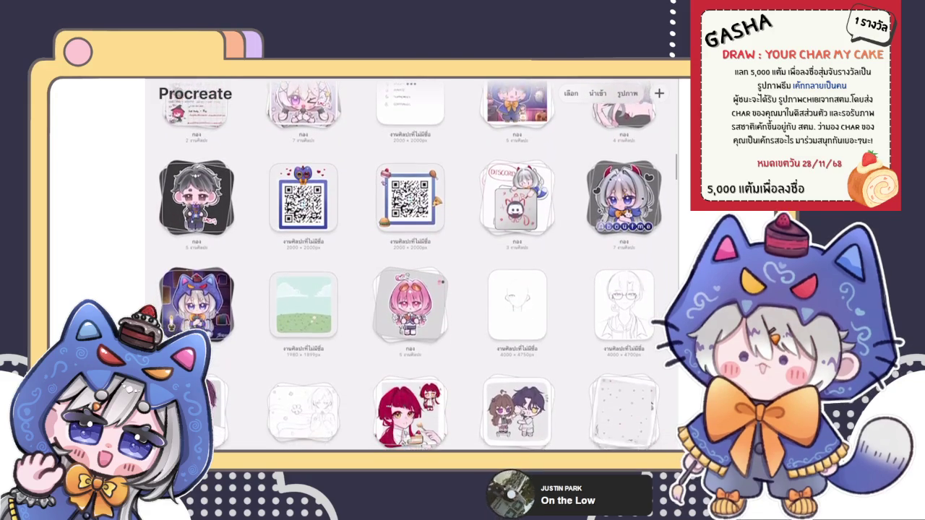
pyautogui.scroll(-5, 410, 266)
pyautogui.scroll(1, 411, 266)
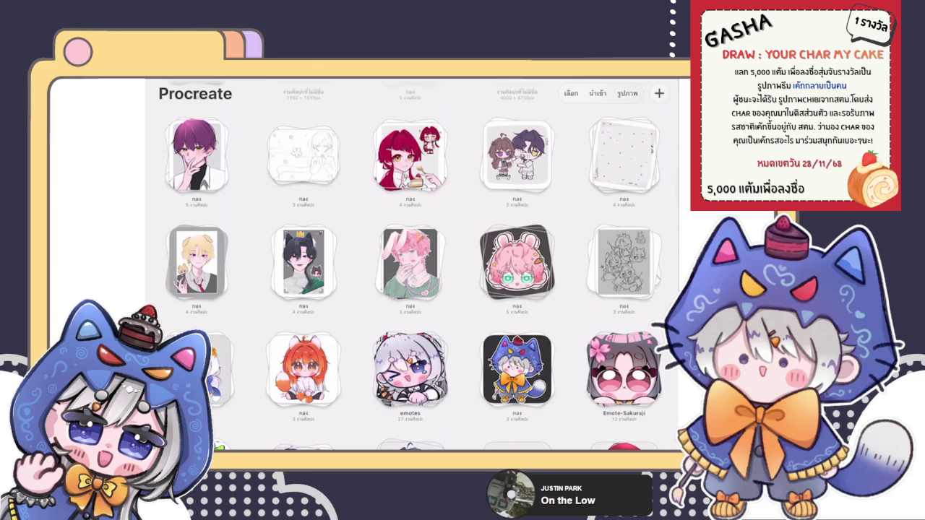
pyautogui.click(518, 262)
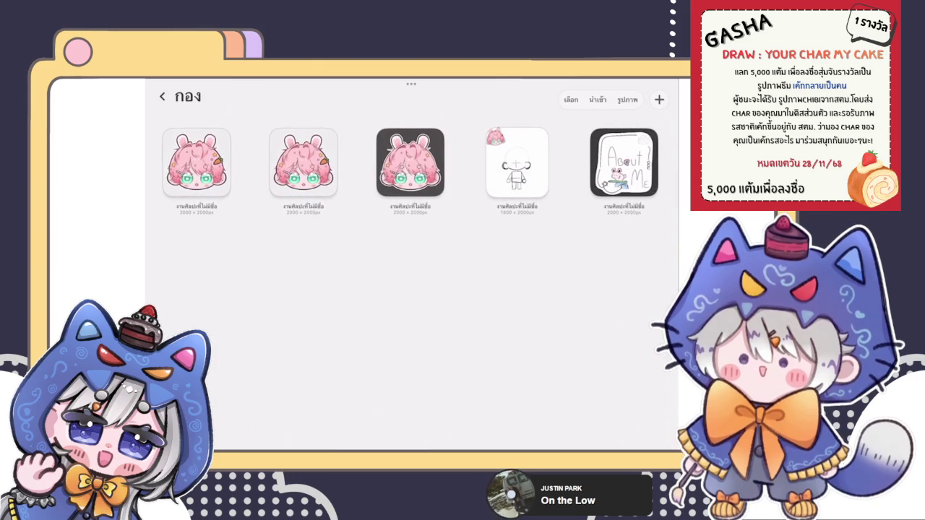
pyautogui.click(196, 163)
pyautogui.scroll(5, 412, 261)
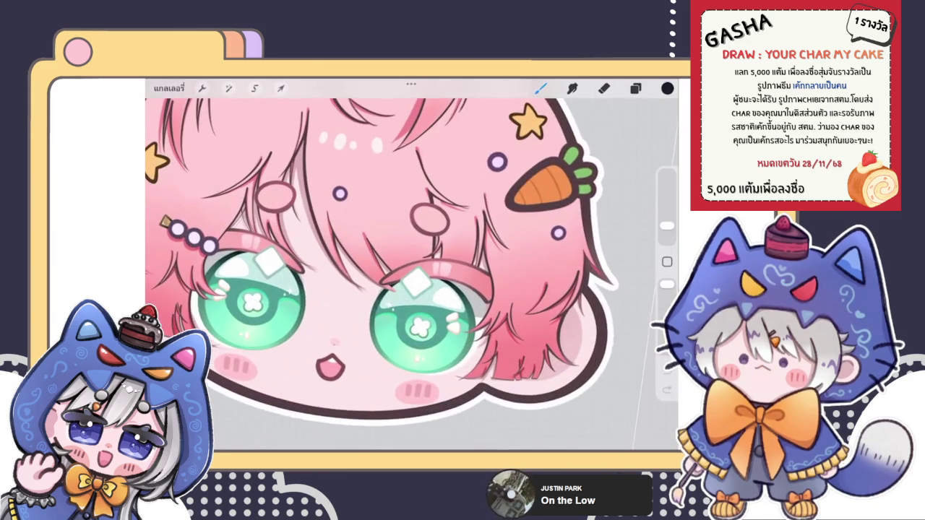
pyautogui.scroll(-5, 376, 261)
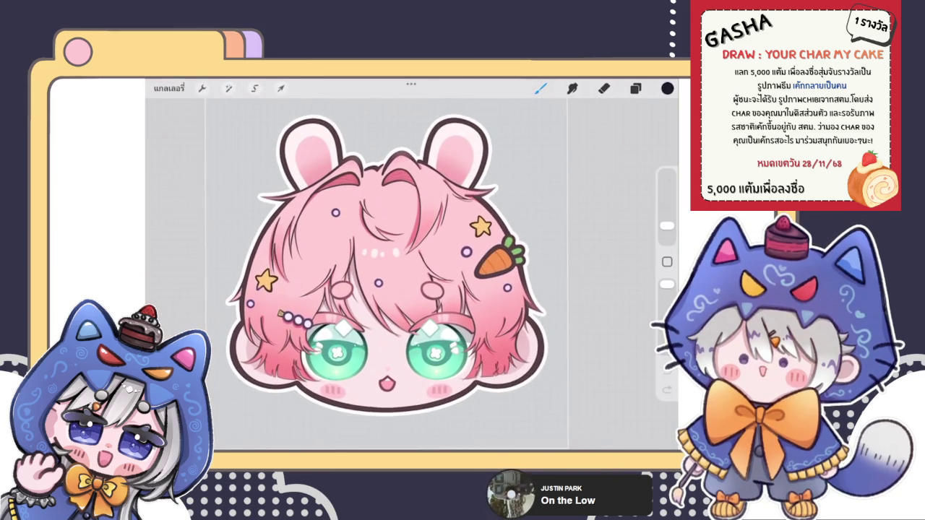
pyautogui.click(169, 88)
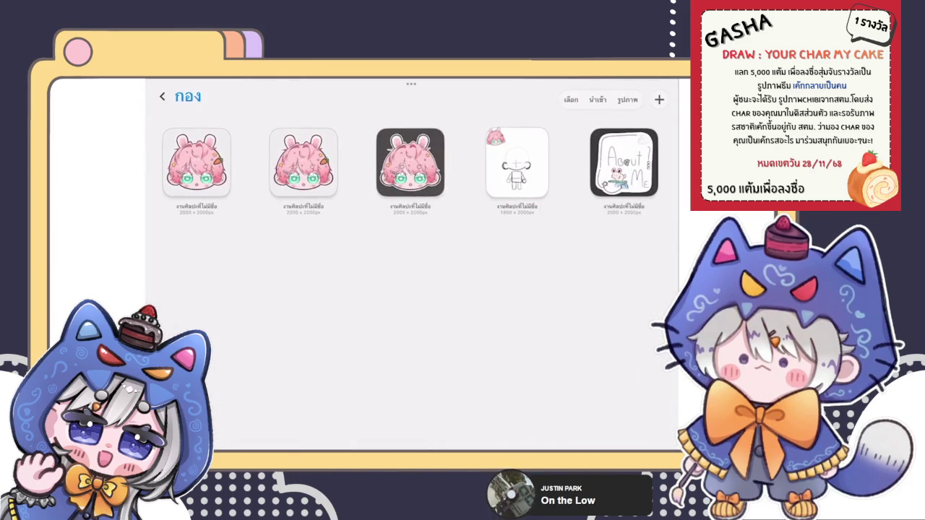
pyautogui.click(161, 94)
pyautogui.scroll(-15, 412, 267)
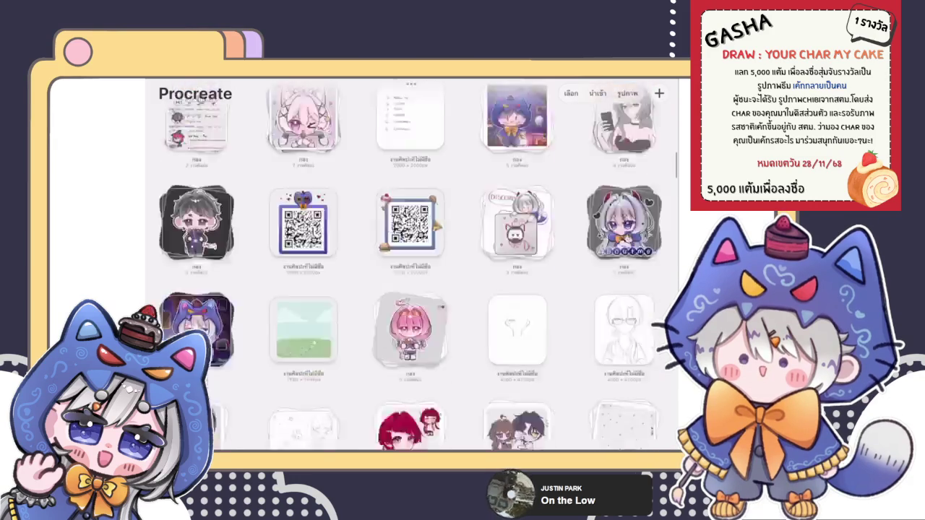
pyautogui.scroll(2, 412, 267)
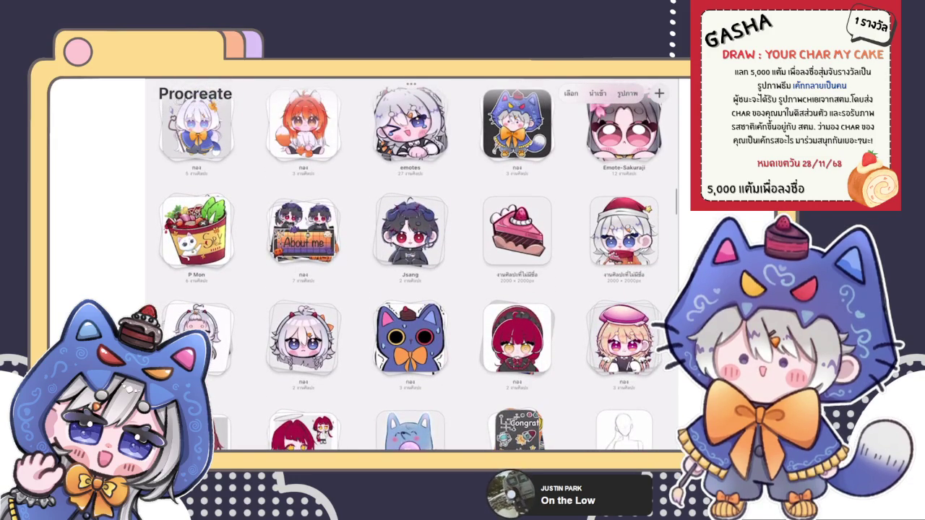
pyautogui.scroll(4, 412, 268)
pyautogui.click(410, 286)
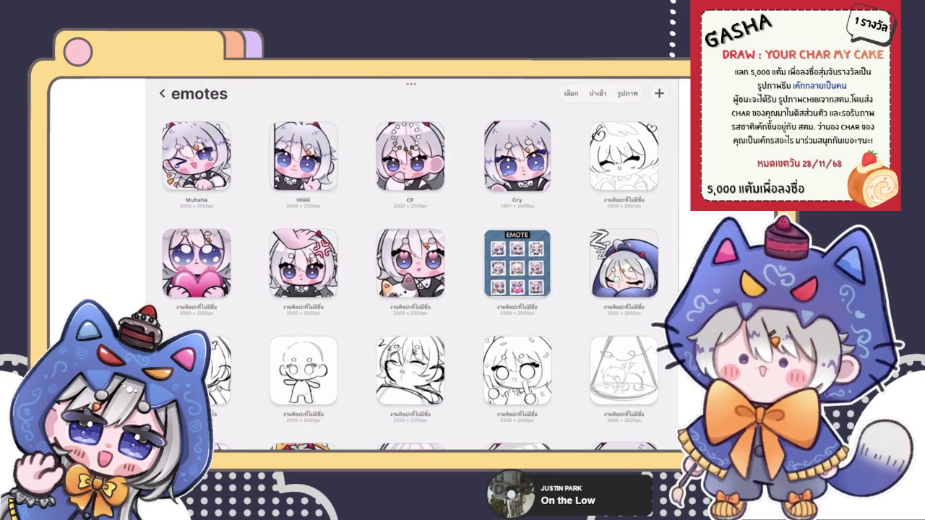
pyautogui.click(162, 93)
pyautogui.click(303, 272)
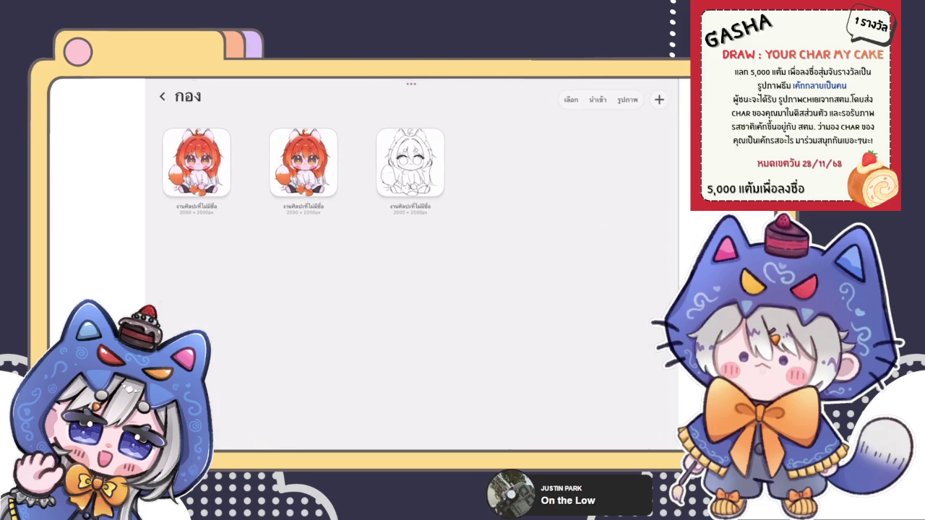
pyautogui.click(196, 162)
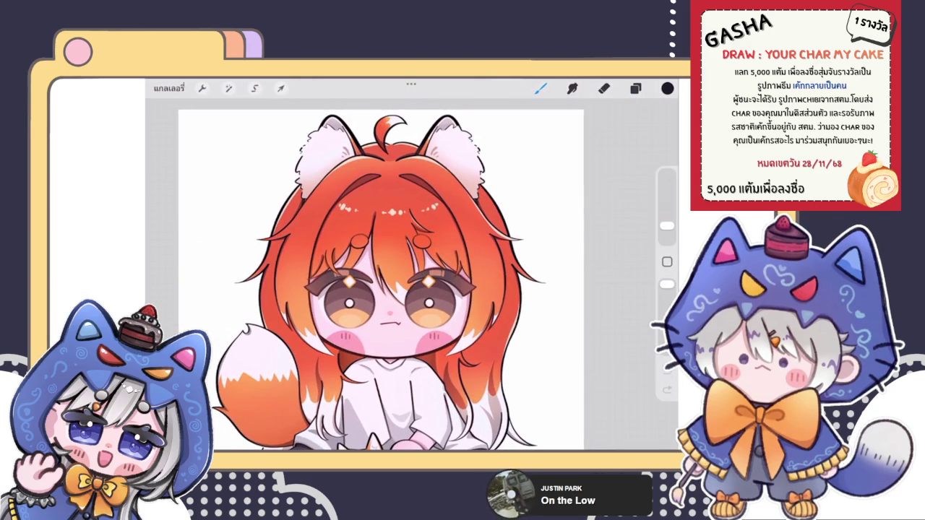
pyautogui.scroll(3, 388, 265)
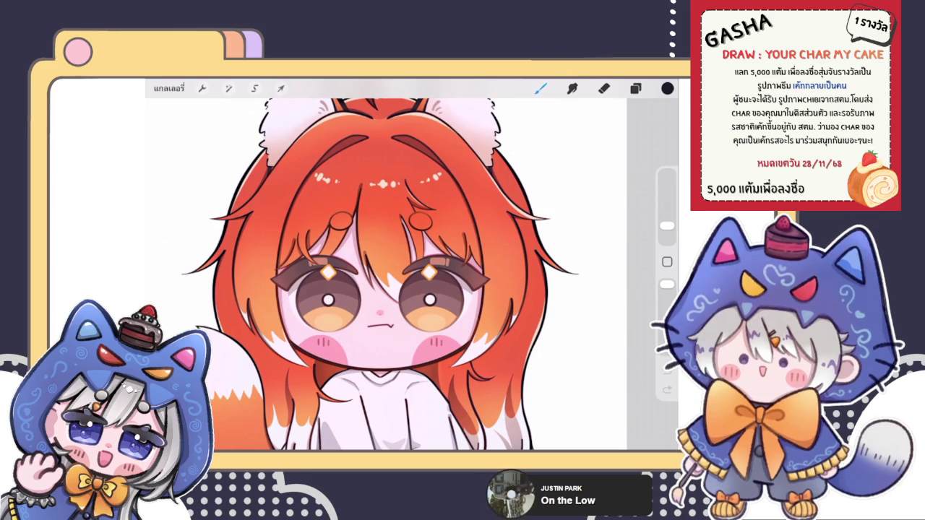
pyautogui.click(170, 89)
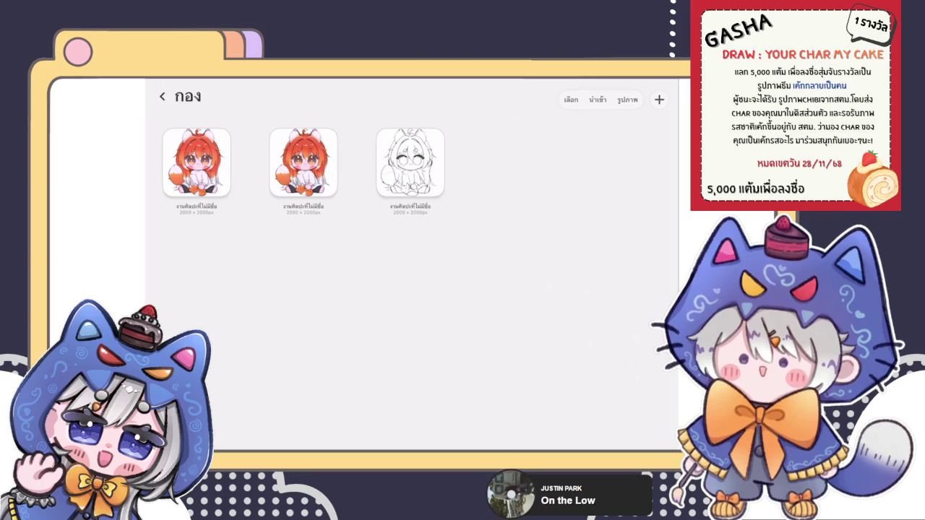
pyautogui.click(162, 96)
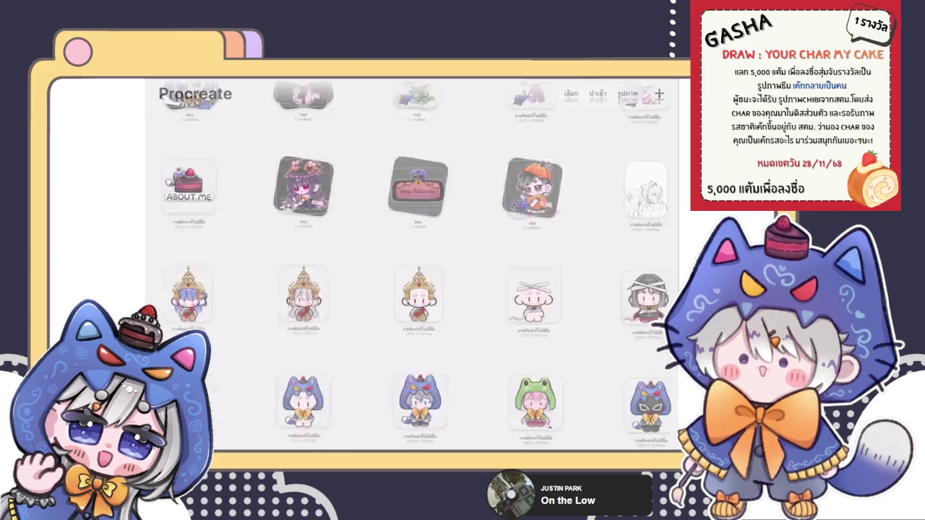
pyautogui.scroll(-5, 418, 272)
pyautogui.scroll(-2, 419, 272)
pyautogui.scroll(-2, 419, 272)
pyautogui.scroll(-3, 418, 272)
pyautogui.scroll(-2, 418, 272)
pyautogui.scroll(-5, 418, 272)
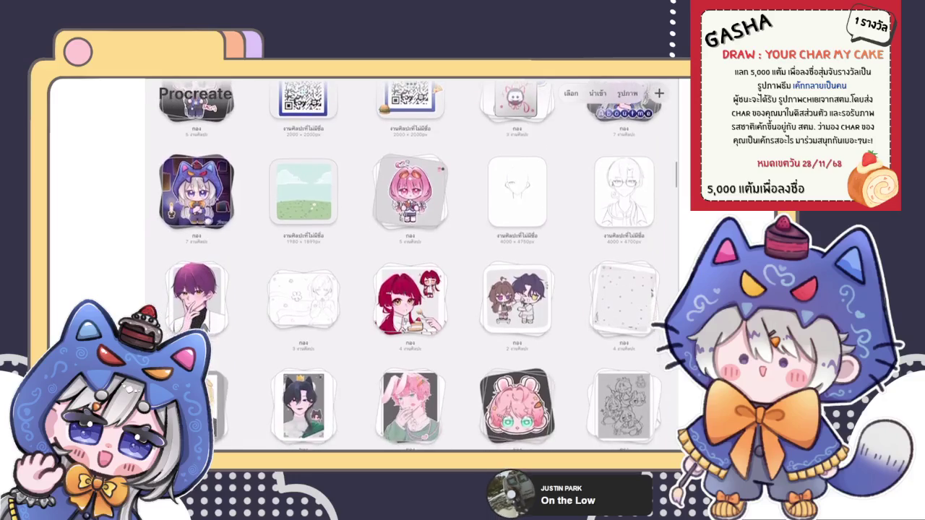
pyautogui.scroll(-2, 418, 272)
pyautogui.scroll(-2, 419, 272)
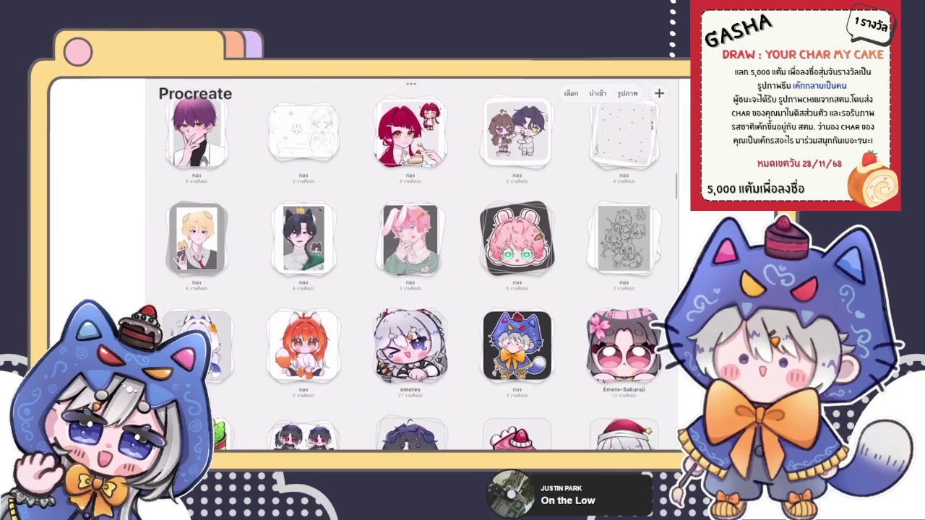
pyautogui.click(517, 238)
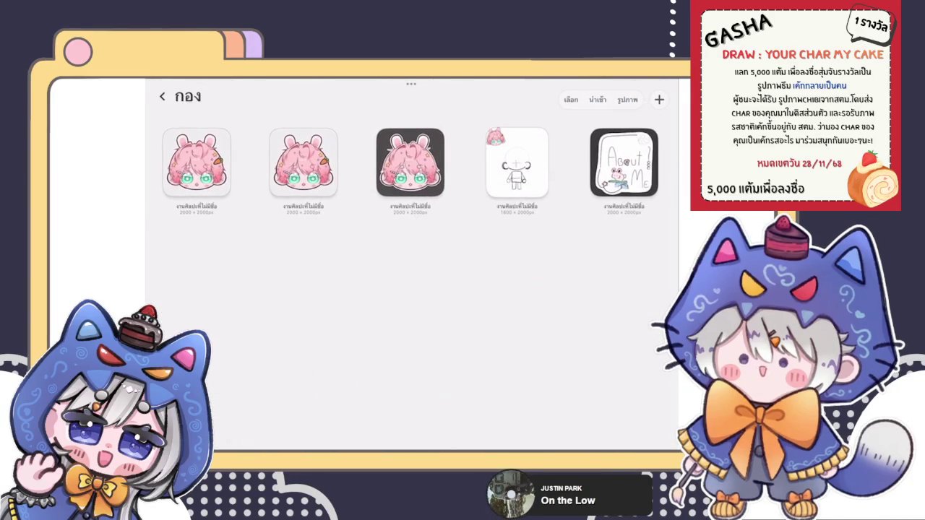
pyautogui.click(211, 169)
pyautogui.scroll(2, 426, 303)
pyautogui.scroll(2, 427, 304)
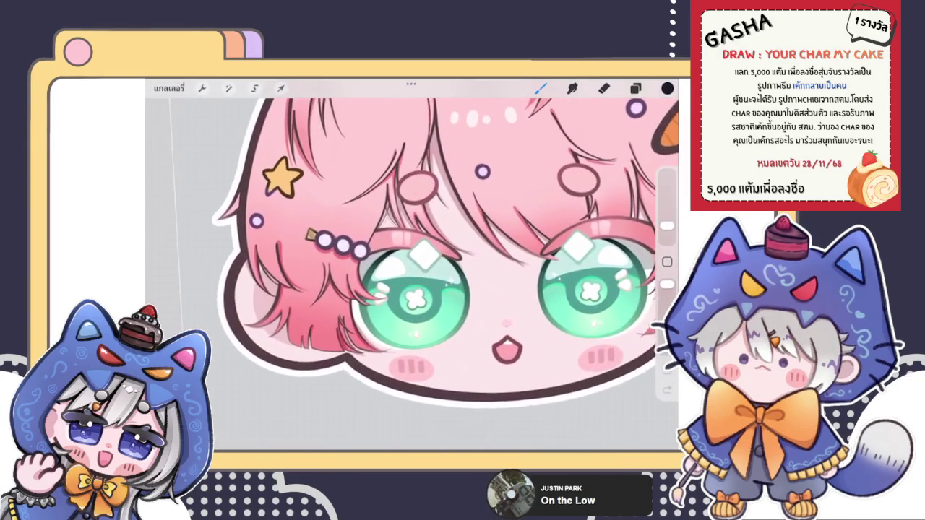
pyautogui.scroll(2, 426, 304)
pyautogui.scroll(2, 427, 304)
pyautogui.scroll(-5, 412, 275)
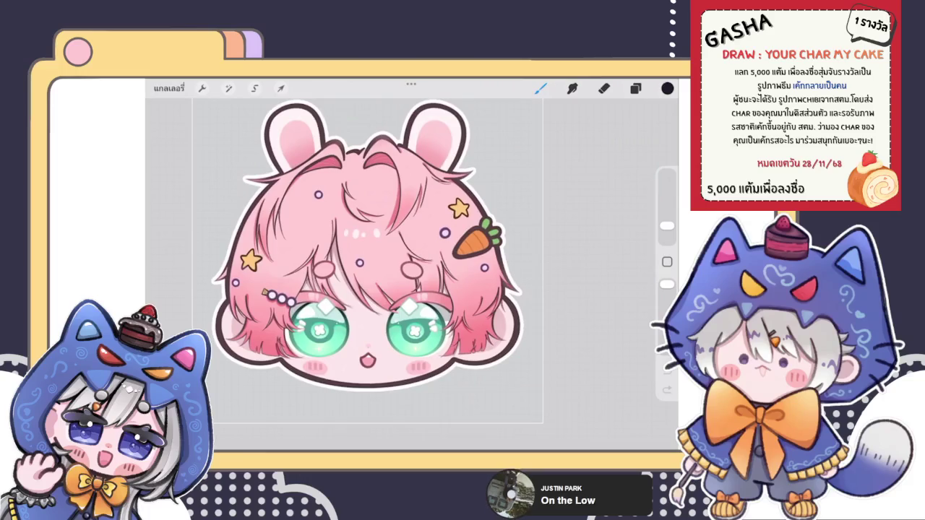
pyautogui.click(170, 89)
pyautogui.click(162, 96)
pyautogui.scroll(-3, 411, 267)
pyautogui.scroll(-3, 411, 267)
pyautogui.scroll(-3, 410, 268)
pyautogui.scroll(3, 410, 268)
pyautogui.scroll(5, 411, 267)
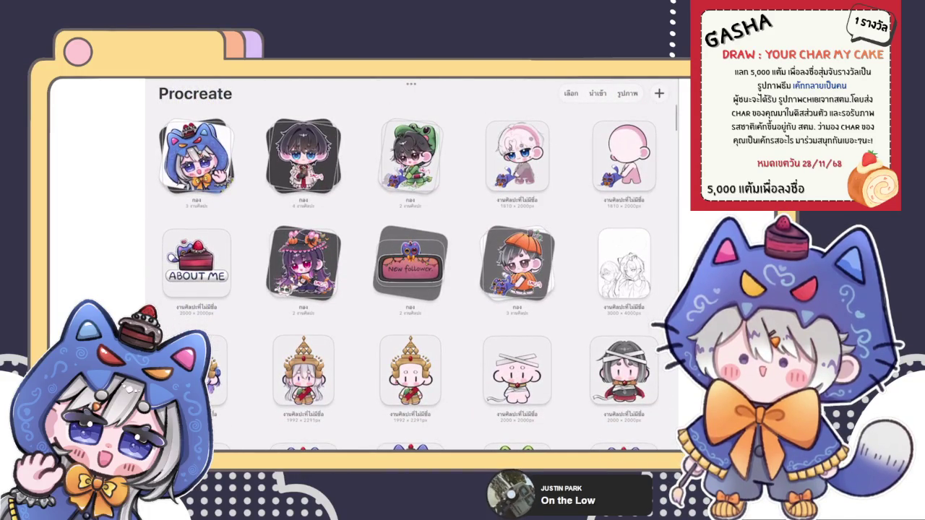
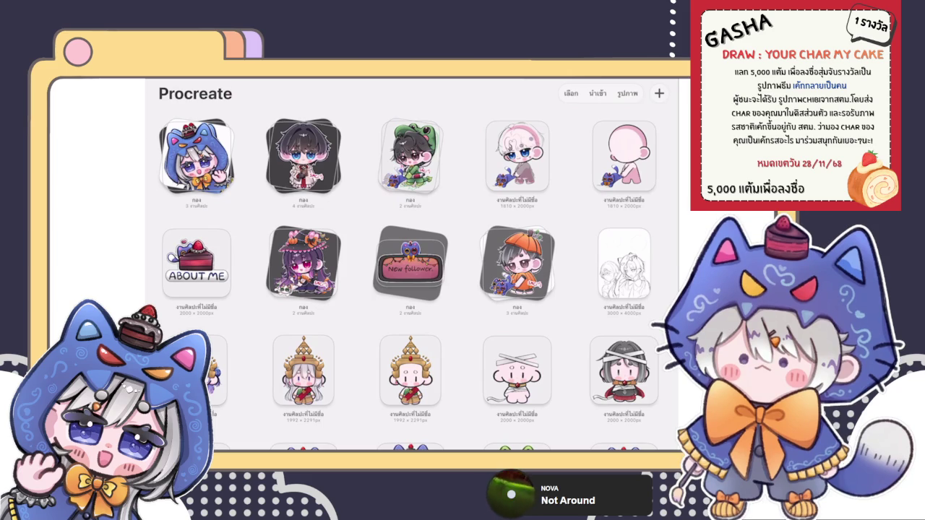
# - Scroll through the Gallery and open the pink bear-eared girl artwork with the skull clip
pyautogui.scroll(-5, 412, 267)
pyautogui.scroll(-5, 412, 267)
pyautogui.scroll(-5, 412, 267)
pyautogui.scroll(-3, 413, 268)
pyautogui.scroll(-5, 412, 268)
pyautogui.scroll(-5, 412, 268)
pyautogui.scroll(-5, 412, 268)
pyautogui.scroll(-1, 412, 267)
pyautogui.scroll(-2, 412, 268)
pyautogui.scroll(-5, 412, 267)
pyautogui.scroll(-3, 412, 267)
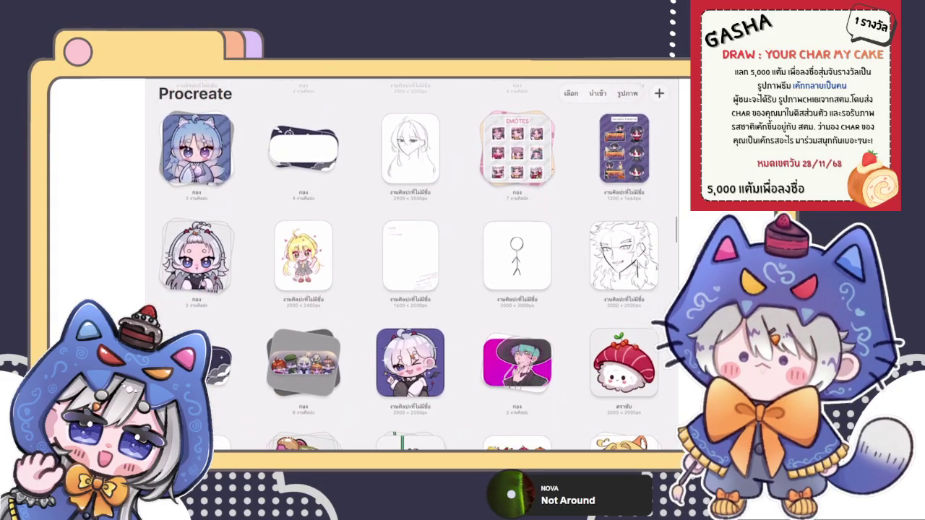
pyautogui.scroll(-4, 412, 268)
pyautogui.scroll(-8, 412, 267)
pyautogui.scroll(-2, 412, 267)
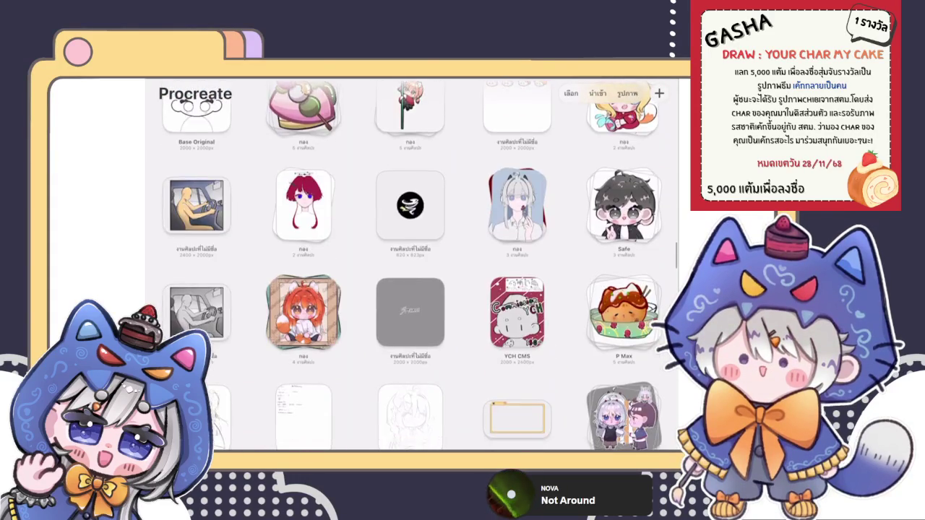
pyautogui.scroll(-5, 412, 268)
pyautogui.scroll(-2, 412, 268)
pyautogui.scroll(-4, 412, 268)
pyautogui.scroll(-1, 412, 268)
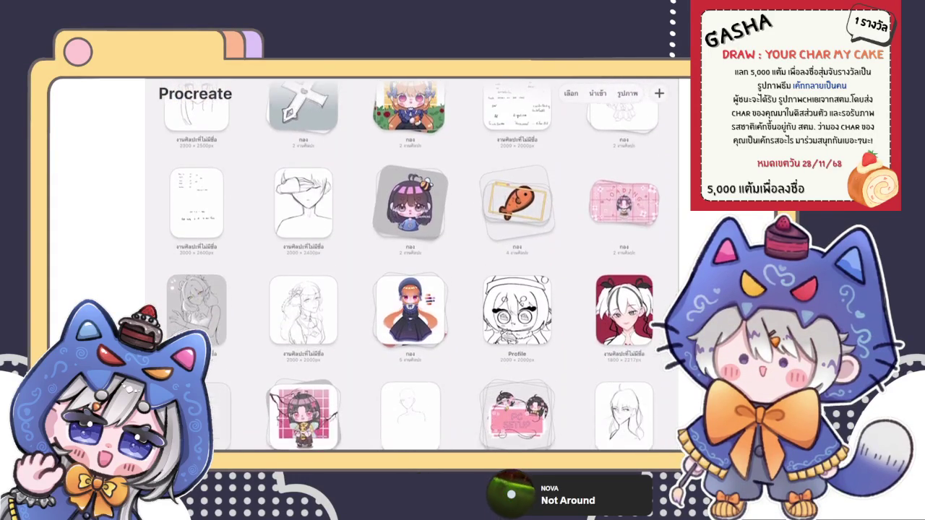
pyautogui.scroll(3, 412, 267)
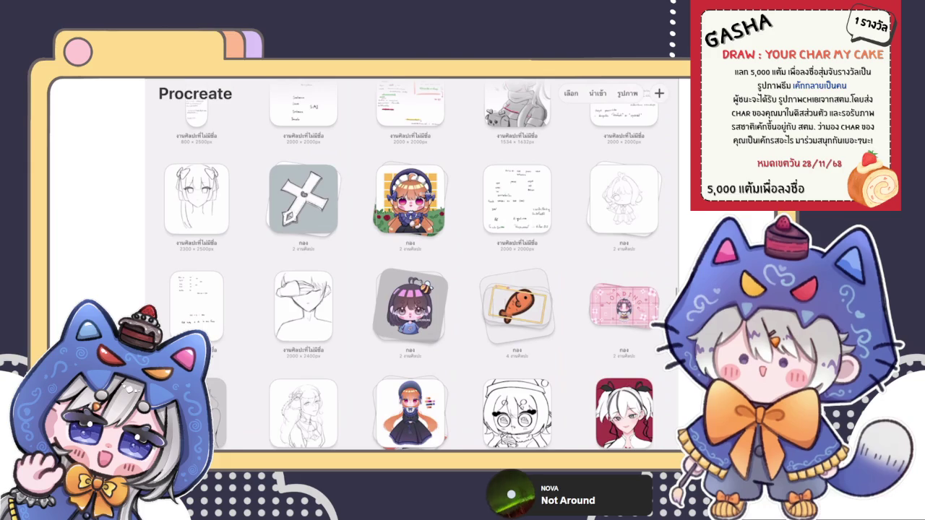
pyautogui.scroll(-1, 412, 267)
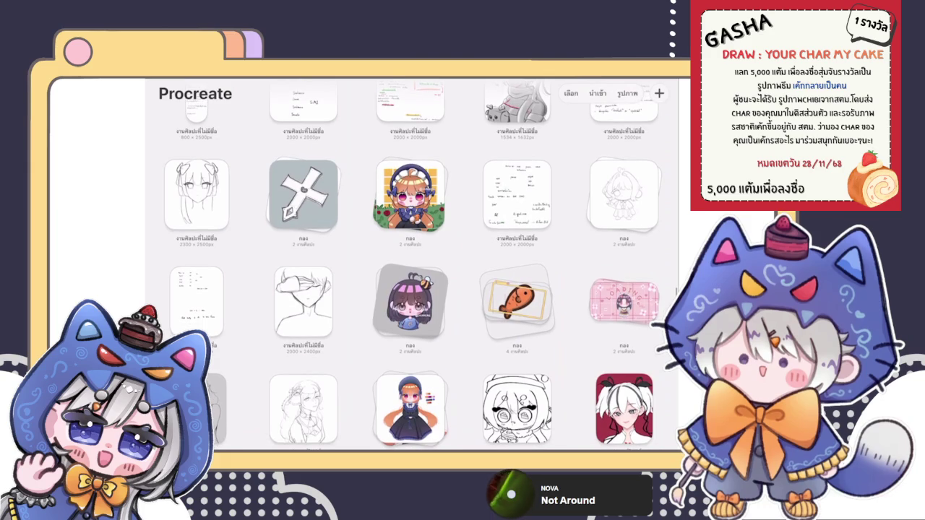
pyautogui.scroll(-1, 412, 268)
pyautogui.scroll(-3, 412, 268)
pyautogui.scroll(-3, 412, 268)
pyautogui.scroll(-5, 412, 267)
pyautogui.scroll(-1, 412, 267)
pyautogui.scroll(-2, 412, 267)
pyautogui.scroll(-5, 412, 268)
pyautogui.scroll(-5, 412, 268)
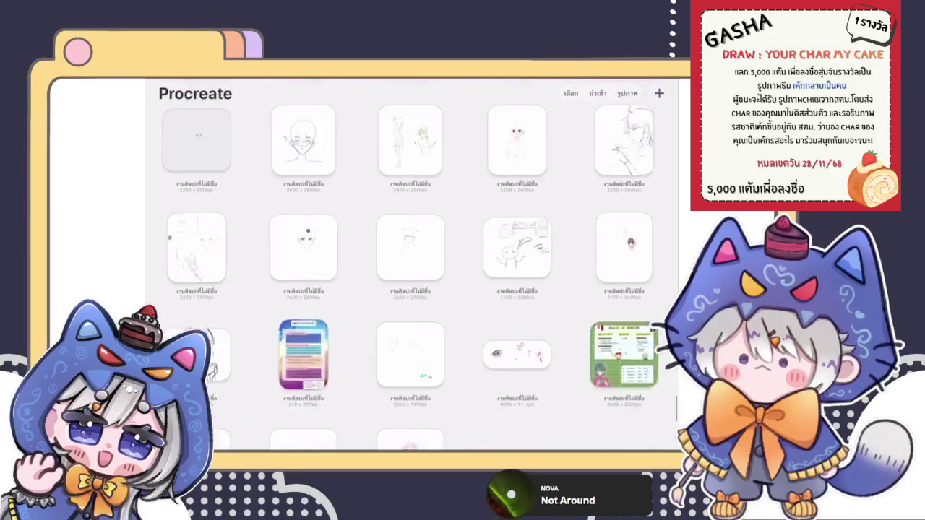
pyautogui.scroll(-1, 412, 267)
pyautogui.scroll(5, 412, 268)
pyautogui.scroll(3, 412, 267)
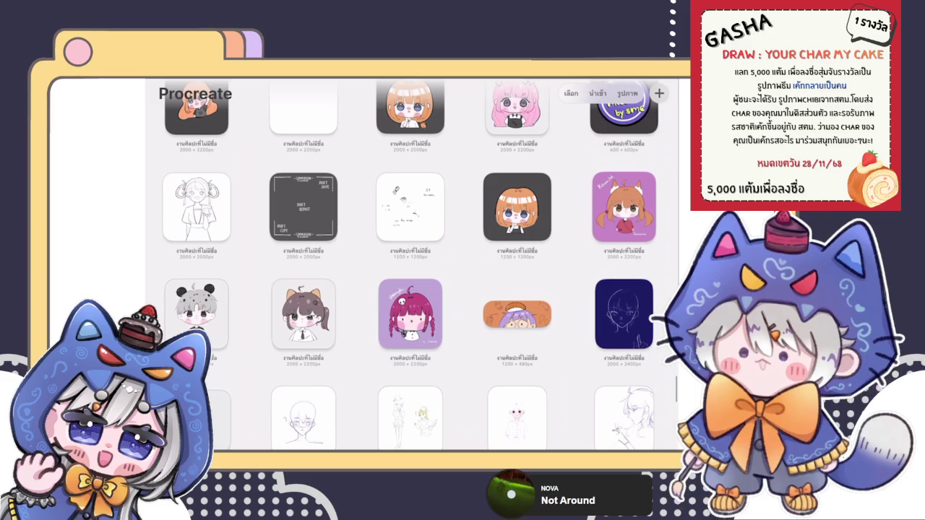
pyautogui.scroll(2, 412, 267)
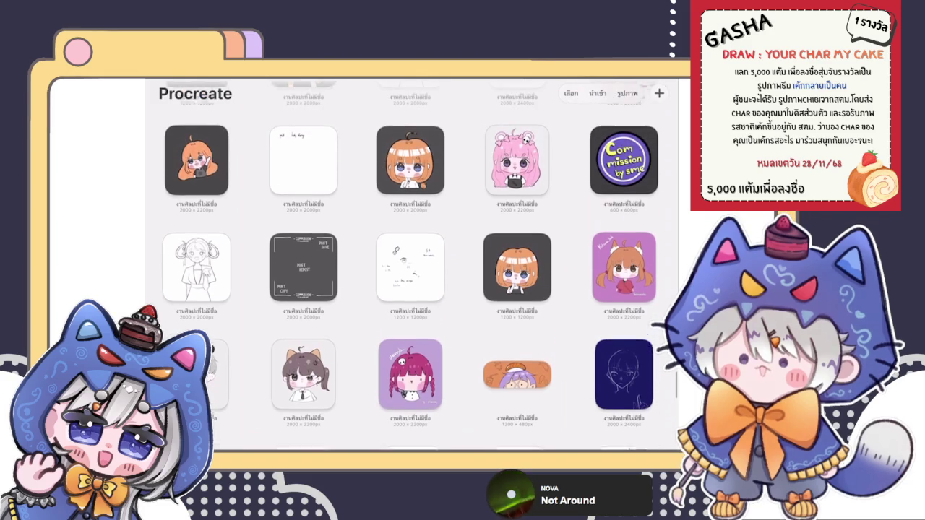
pyautogui.click(516, 165)
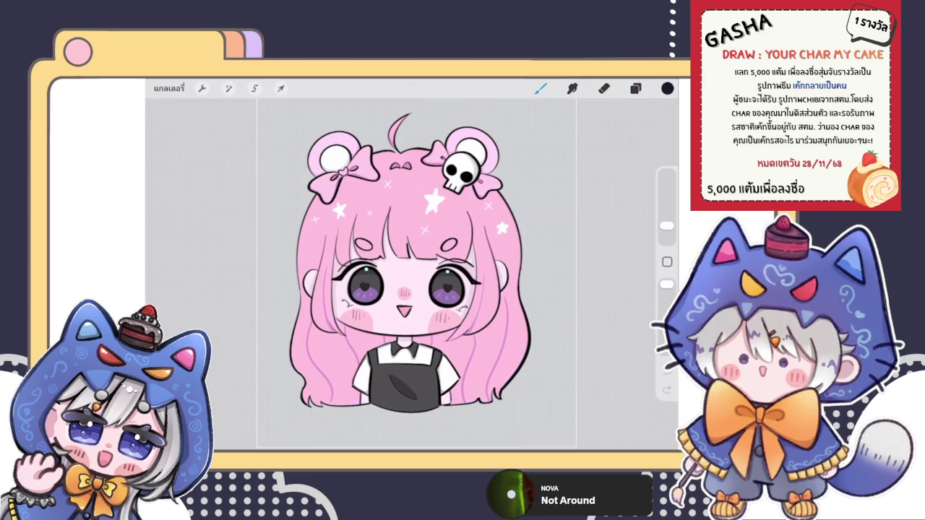
# - Preview the orange-haired, two-heads, braided and other pink bear-eared artworks, closing each
pyautogui.click(169, 87)
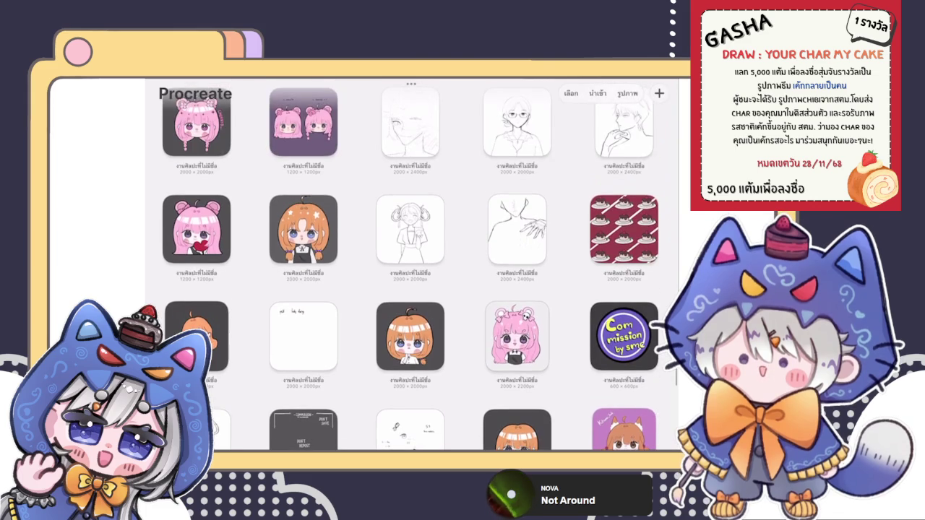
pyautogui.click(304, 229)
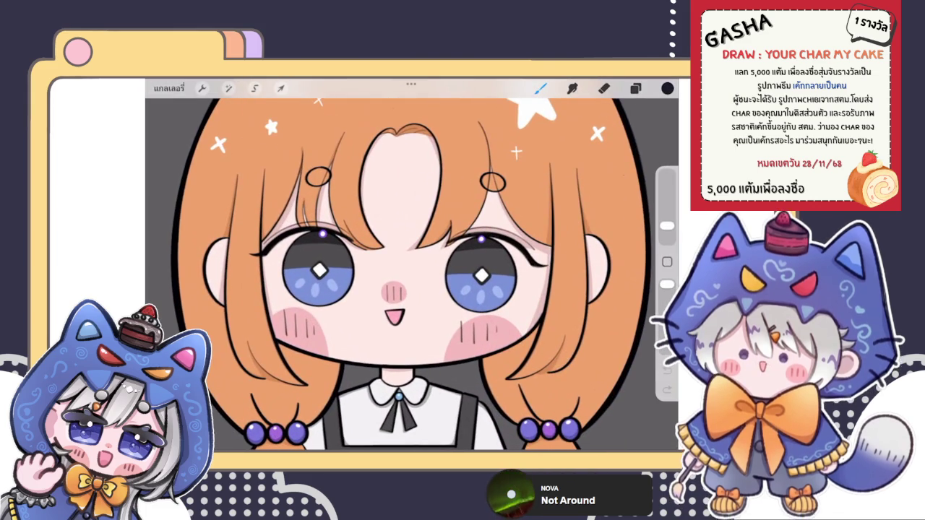
pyautogui.click(168, 88)
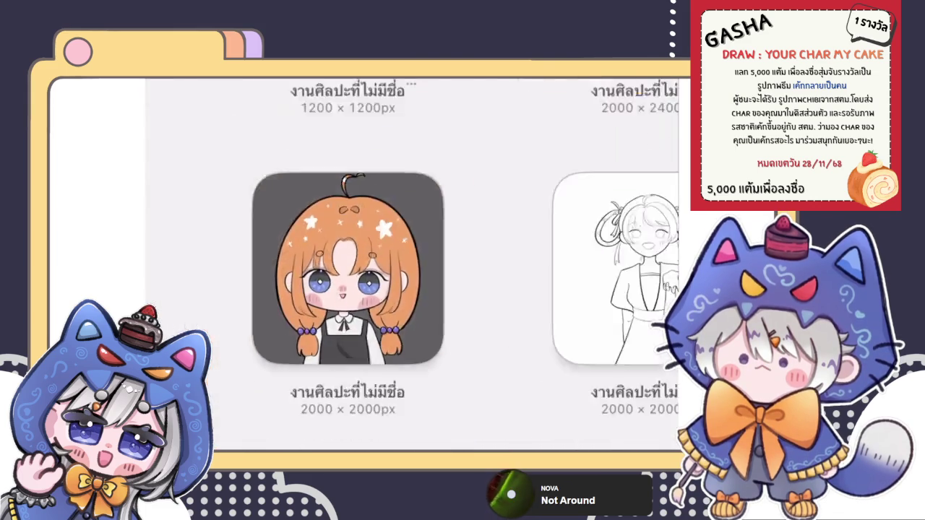
pyautogui.scroll(2, 409, 264)
pyautogui.click(303, 289)
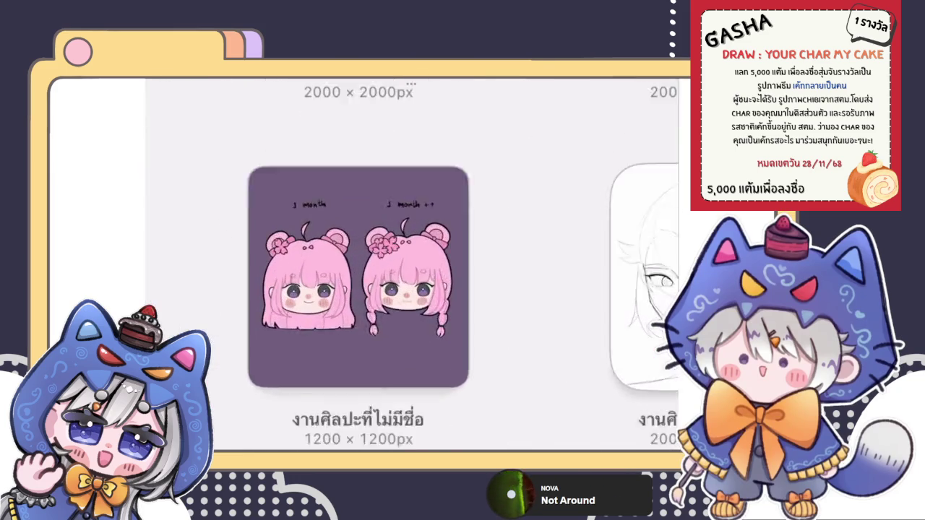
pyautogui.click(168, 88)
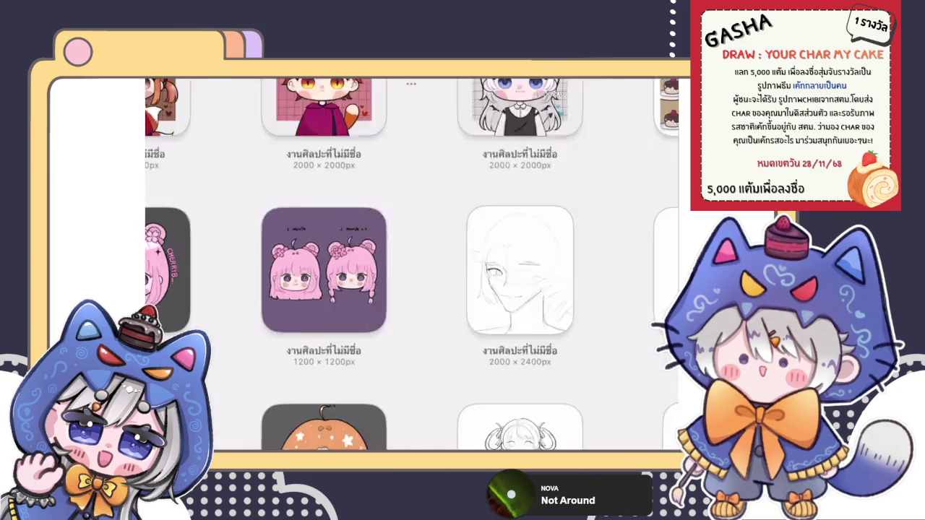
pyautogui.click(196, 271)
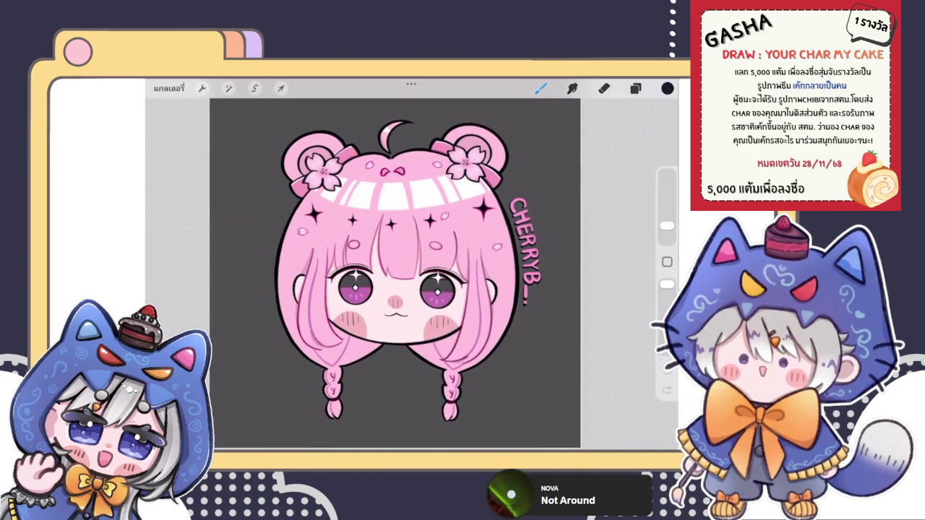
pyautogui.click(167, 88)
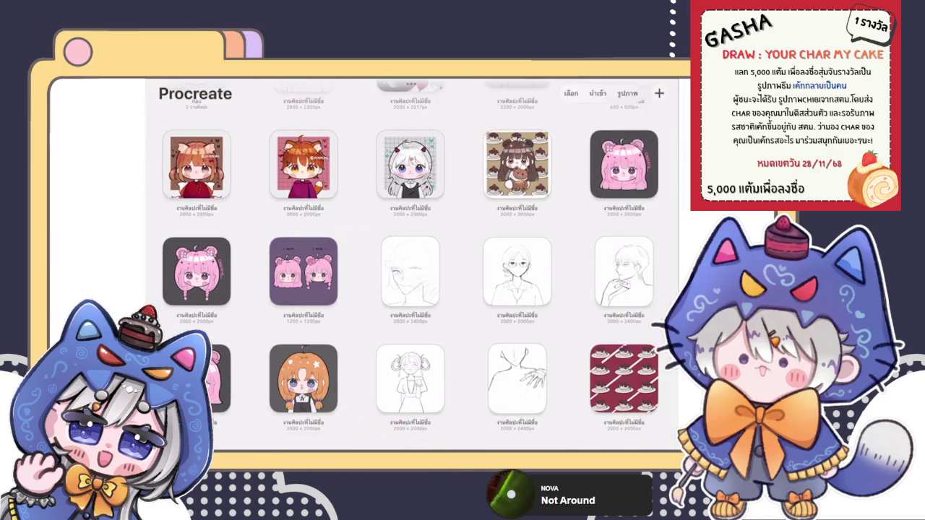
pyautogui.click(619, 165)
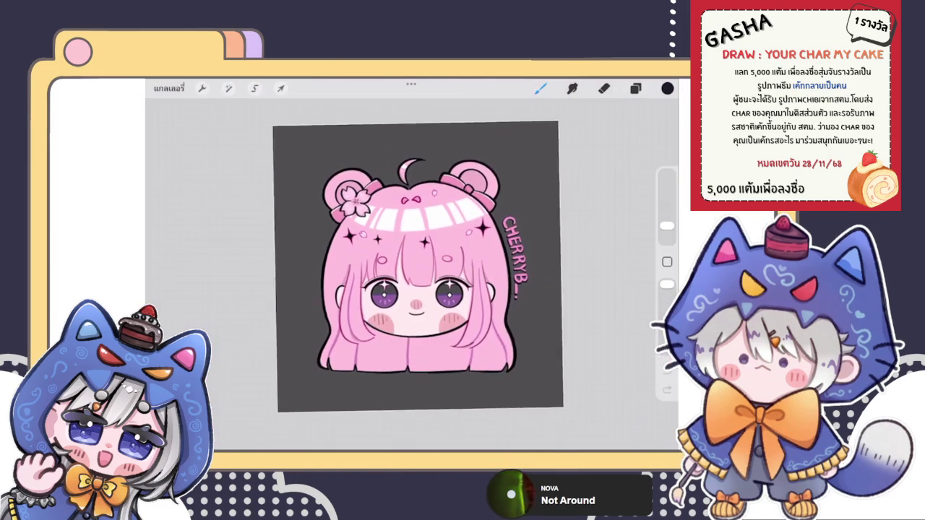
pyautogui.click(172, 87)
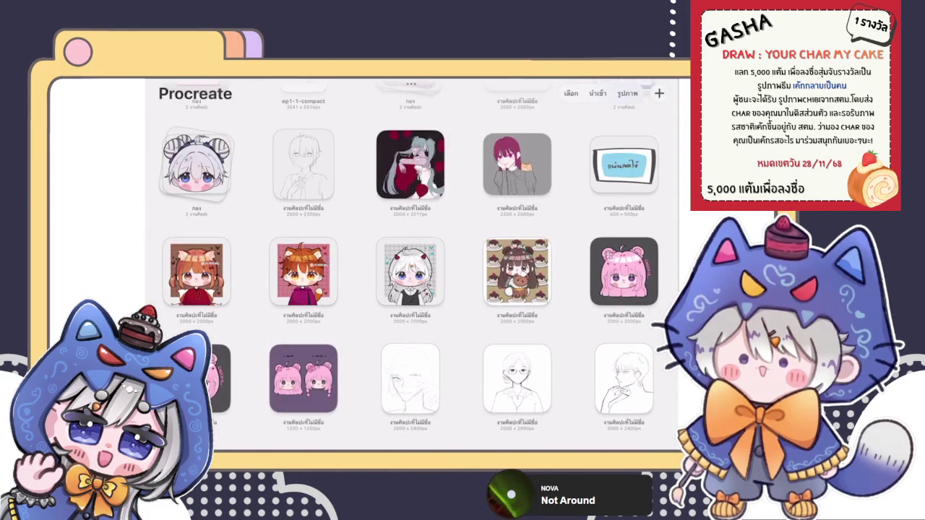
# - Open the two-chibi stack and its dark-haired, red-eyed chibi artwork
pyautogui.scroll(3, 412, 268)
pyautogui.scroll(5, 412, 268)
pyautogui.scroll(5, 412, 267)
pyautogui.scroll(5, 412, 267)
pyautogui.scroll(5, 412, 268)
pyautogui.scroll(5, 412, 267)
pyautogui.scroll(-5, 412, 268)
pyautogui.scroll(-5, 412, 268)
pyautogui.scroll(-3, 412, 267)
pyautogui.scroll(3, 413, 267)
pyautogui.click(310, 206)
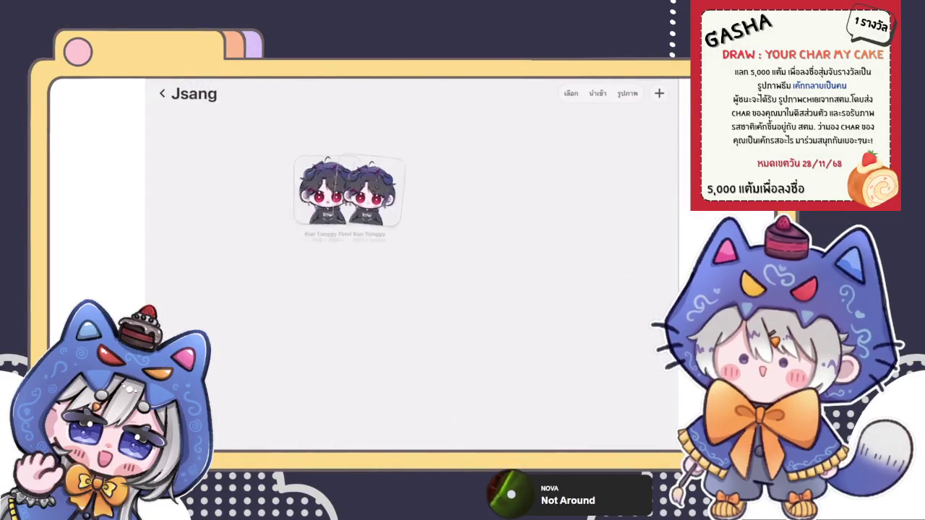
pyautogui.click(196, 157)
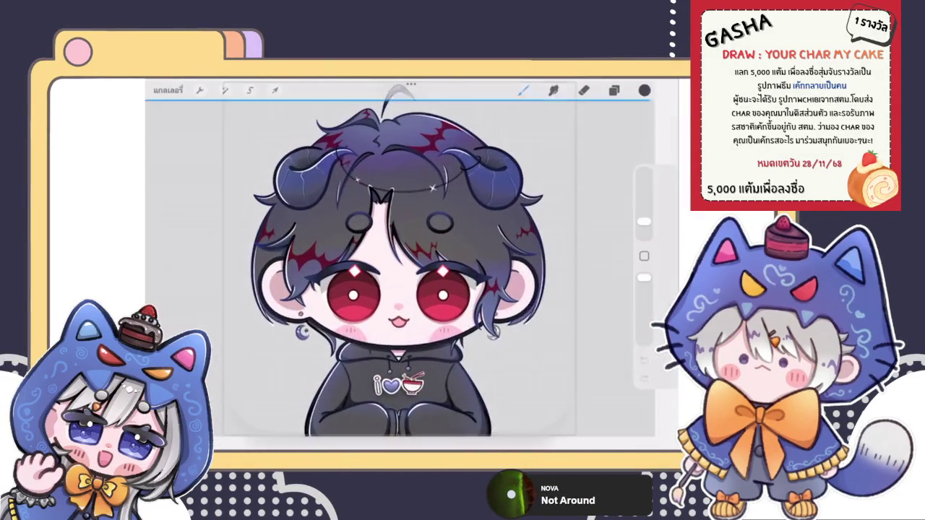
# - Look over the dark-haired chibi, then close it and leave the stack for the main gallery
pyautogui.scroll(3, 391, 274)
pyautogui.scroll(2, 391, 275)
pyautogui.scroll(-3, 405, 268)
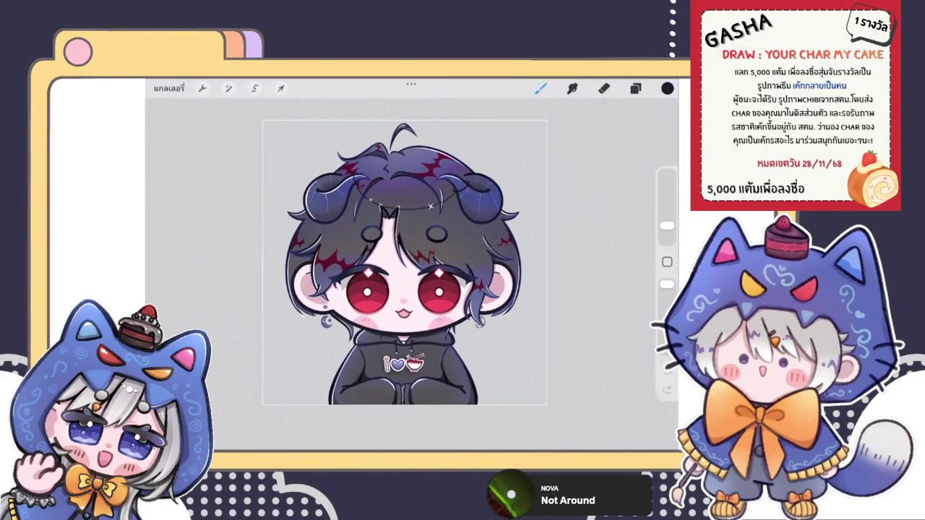
pyautogui.scroll(3, 405, 268)
pyautogui.scroll(-3, 405, 267)
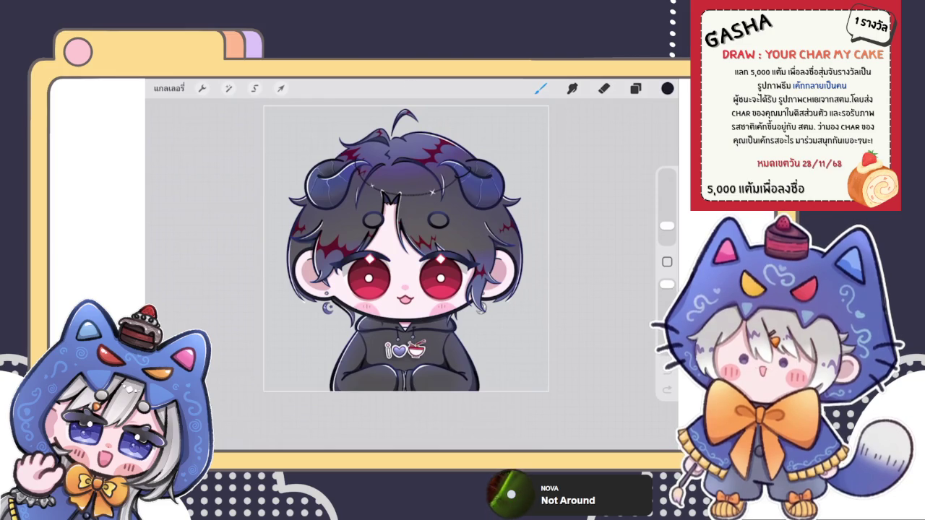
pyautogui.click(168, 88)
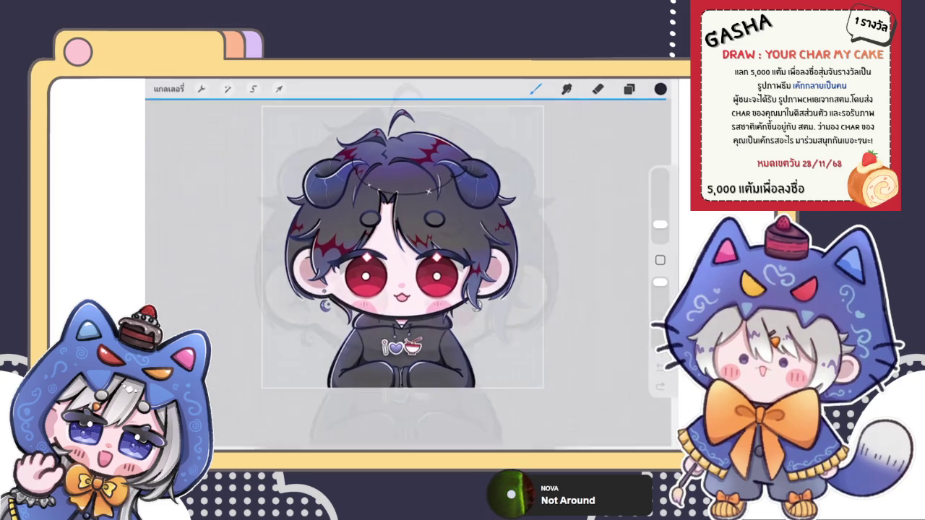
pyautogui.click(166, 93)
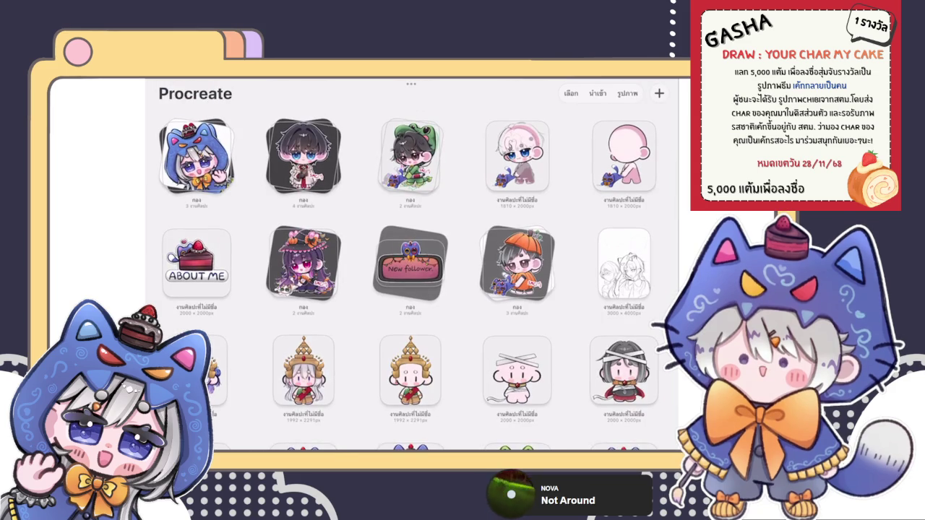
# - View the purple-haired devil chibi, dismiss its reference preview, and return to the gallery
pyautogui.scroll(-3, 419, 279)
pyautogui.scroll(-5, 418, 279)
pyautogui.scroll(-2, 418, 279)
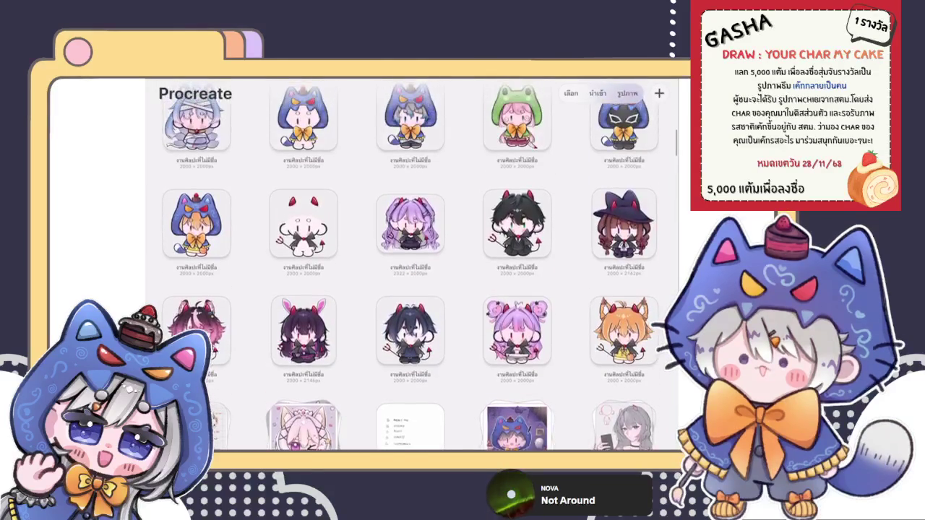
pyautogui.click(410, 224)
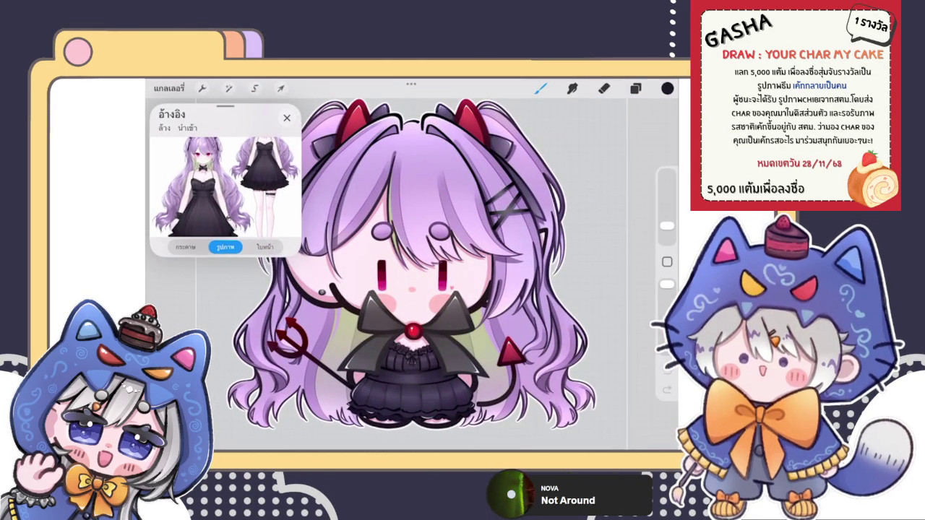
pyautogui.moveTo(304, 256); pyautogui.dragTo(275, 211)
pyautogui.scroll(-3, 419, 261)
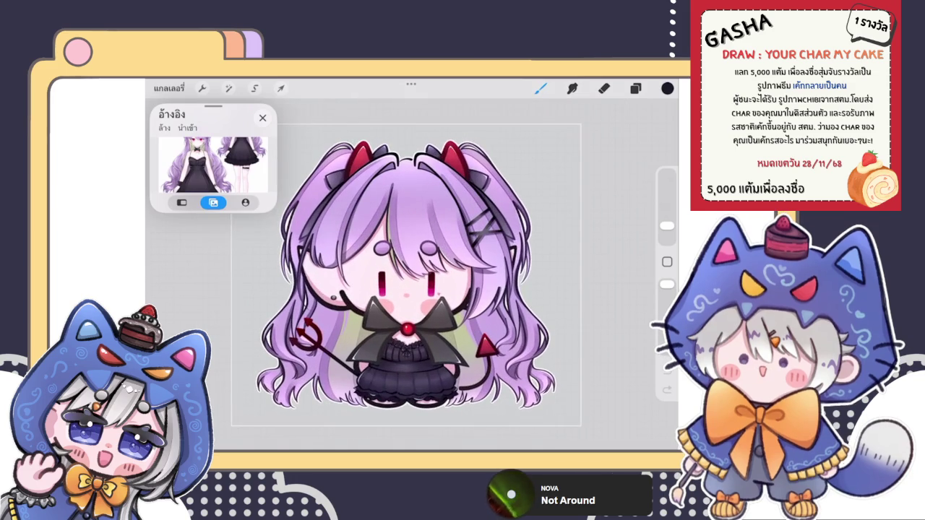
pyautogui.click(262, 117)
pyautogui.click(169, 87)
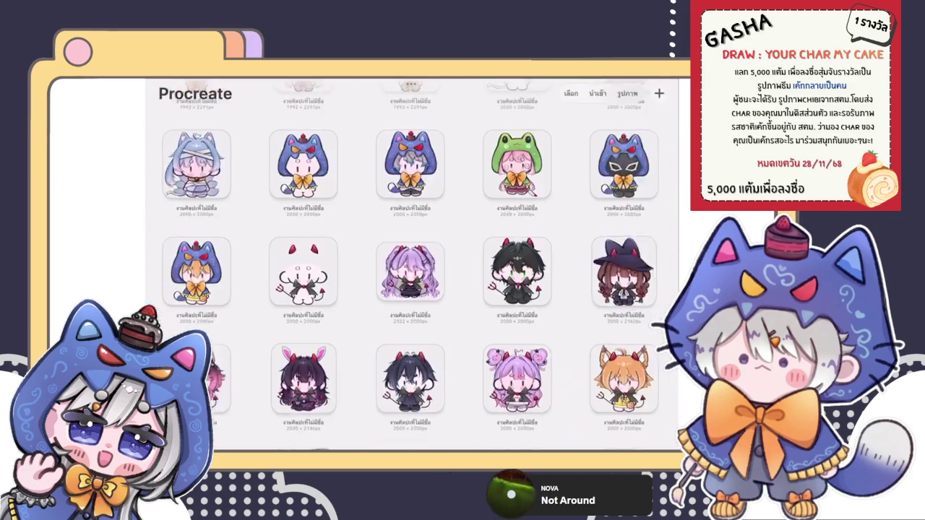
# - View the chibi boy with the blue cat and the masked blue-cat artwork, closing each
pyautogui.scroll(-3, 412, 268)
pyautogui.scroll(3, 412, 268)
pyautogui.scroll(5, 412, 267)
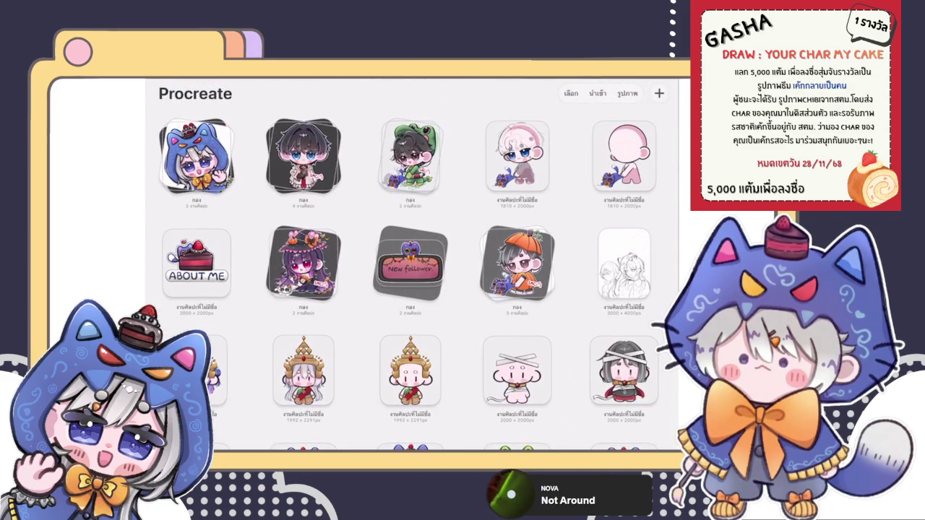
pyautogui.click(517, 156)
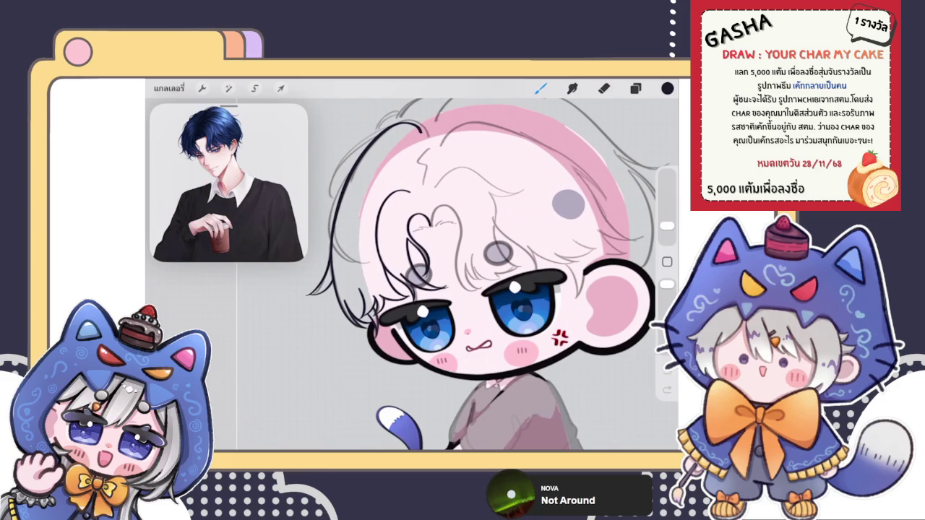
pyautogui.click(168, 88)
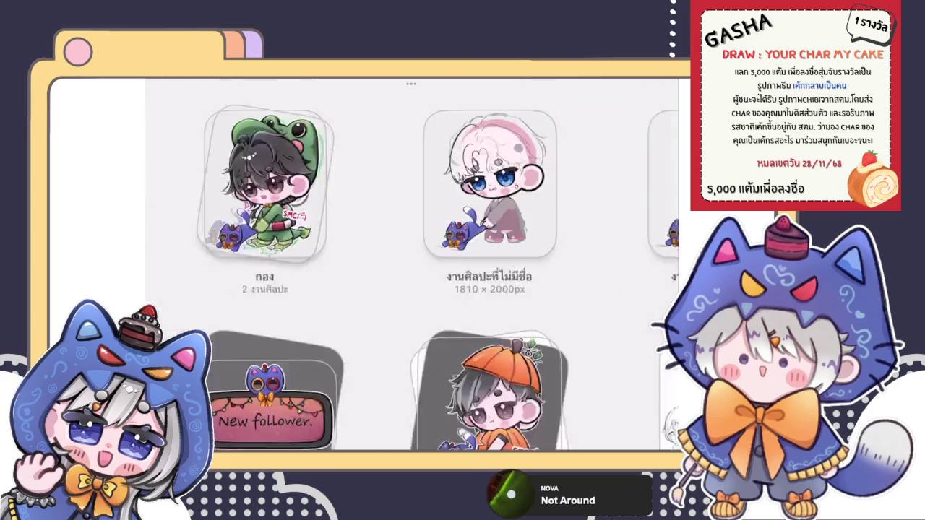
pyautogui.scroll(-5, 410, 268)
pyautogui.click(624, 231)
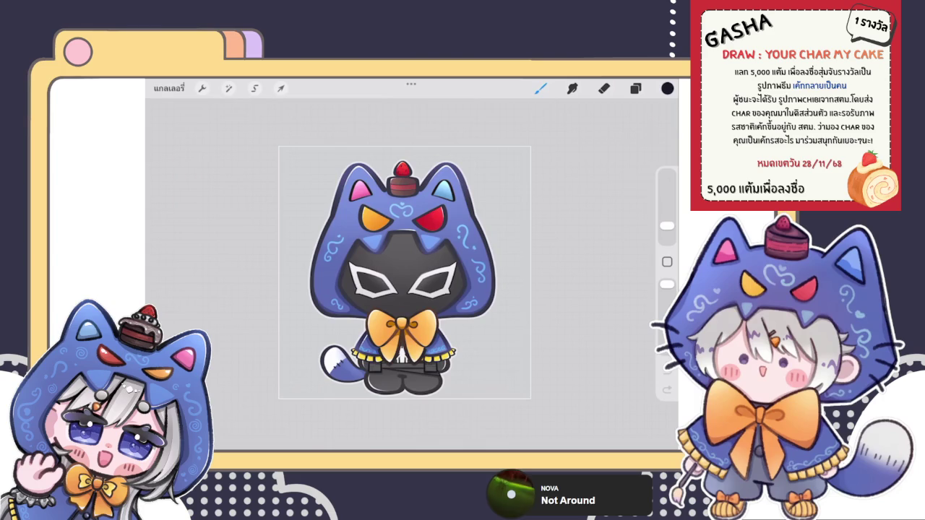
pyautogui.click(168, 89)
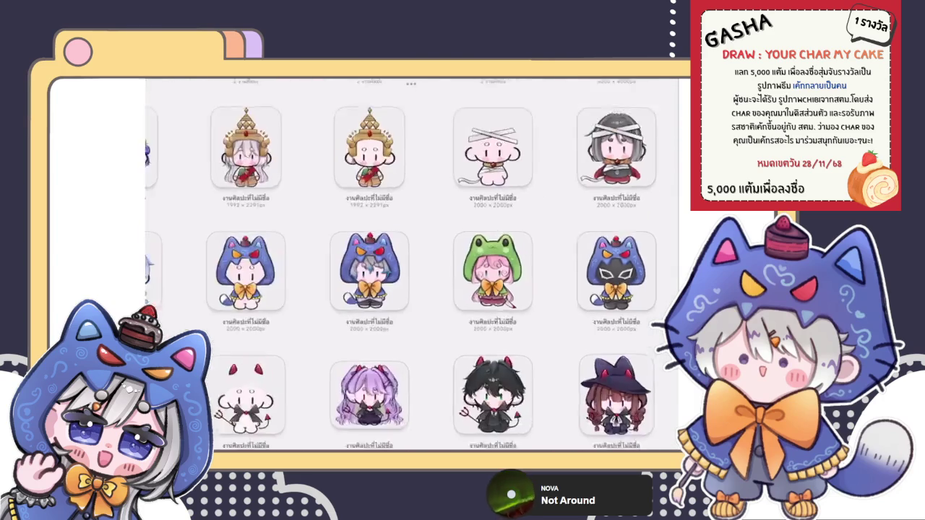
pyautogui.scroll(5, 420, 268)
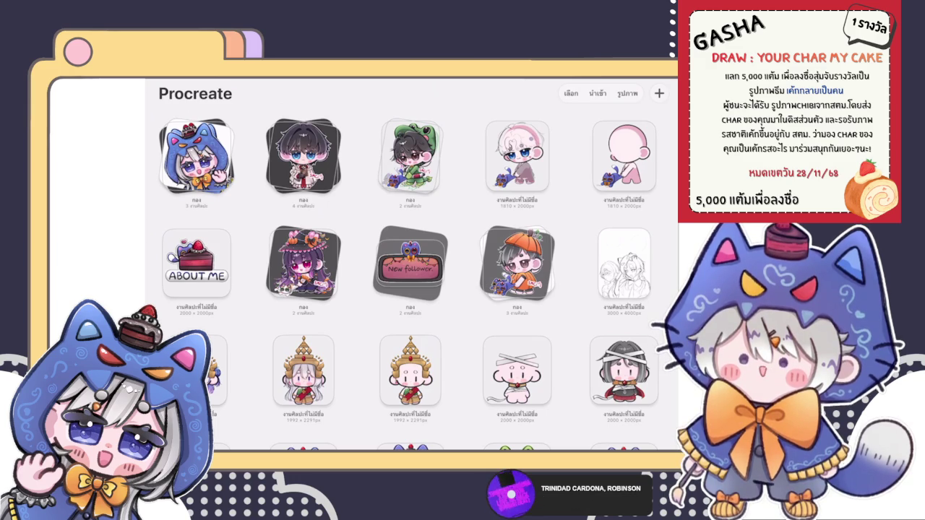
pyautogui.click(517, 155)
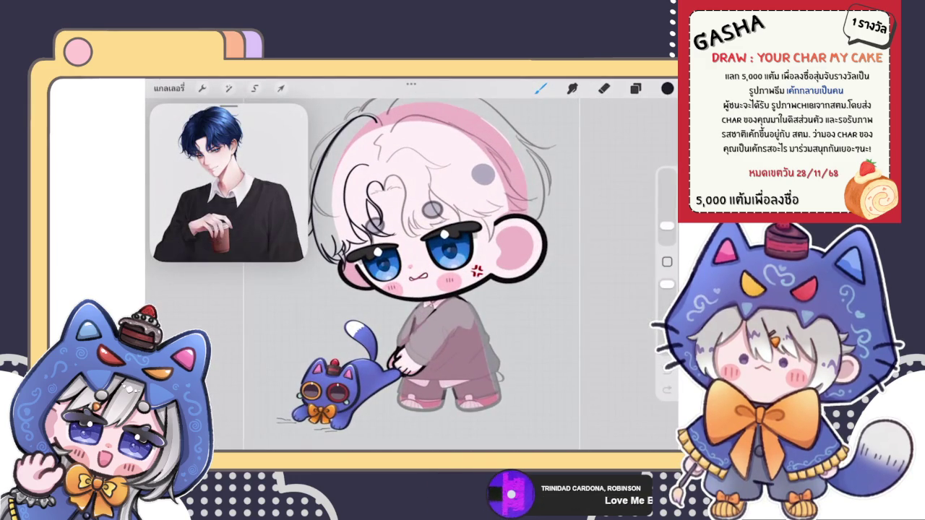
# - Check the layer list and zoom in on the chibi's head
pyautogui.click(635, 87)
pyautogui.click(635, 87)
pyautogui.scroll(3, 434, 274)
pyautogui.scroll(3, 434, 275)
pyautogui.scroll(3, 412, 239)
pyautogui.scroll(3, 412, 238)
pyautogui.scroll(2, 412, 238)
pyautogui.scroll(1, 412, 238)
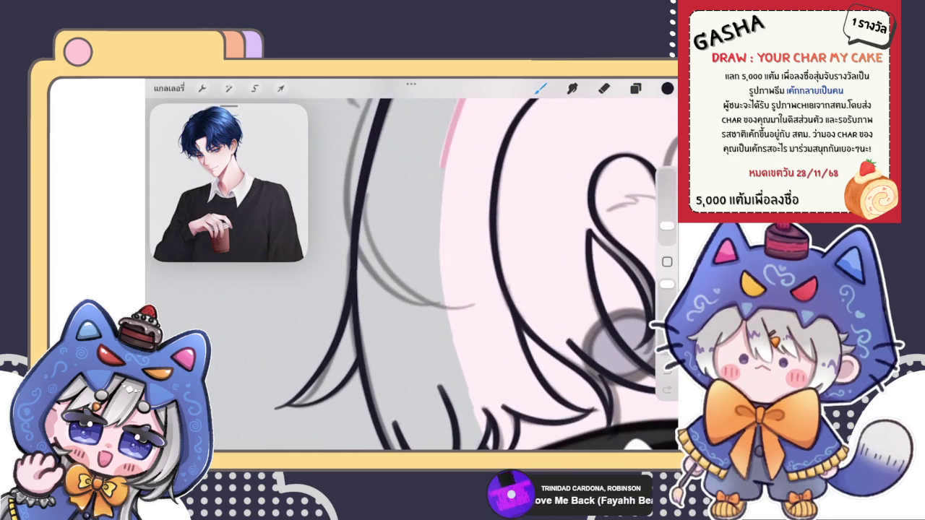
pyautogui.scroll(-2, 448, 275)
pyautogui.scroll(-3, 449, 275)
pyautogui.scroll(-2, 448, 275)
pyautogui.scroll(3, 449, 275)
pyautogui.scroll(2, 448, 275)
# - Liquify the hair lines into smoother curves at brush sizes 45% and then 34%
pyautogui.click(228, 88)
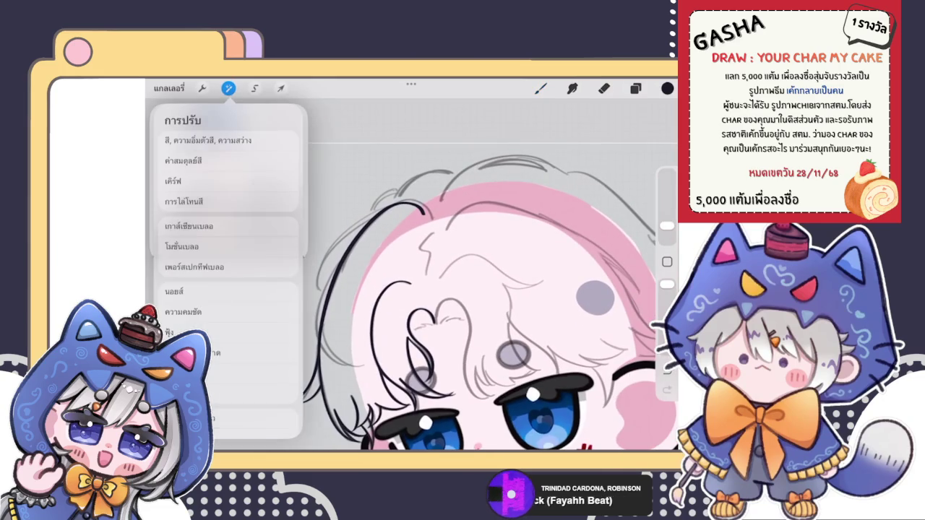
pyautogui.click(210, 238)
pyautogui.moveTo(209, 425); pyautogui.dragTo(215, 424)
pyautogui.moveTo(449, 246)
pyautogui.mouseDown()
pyautogui.moveTo(488, 293)
pyautogui.moveTo(481, 278)
pyautogui.mouseUp()
pyautogui.moveTo(215, 424); pyautogui.dragTo(210, 424)
pyautogui.moveTo(449, 256)
pyautogui.mouseDown()
pyautogui.moveTo(478, 287)
pyautogui.moveTo(470, 252)
pyautogui.mouseUp()
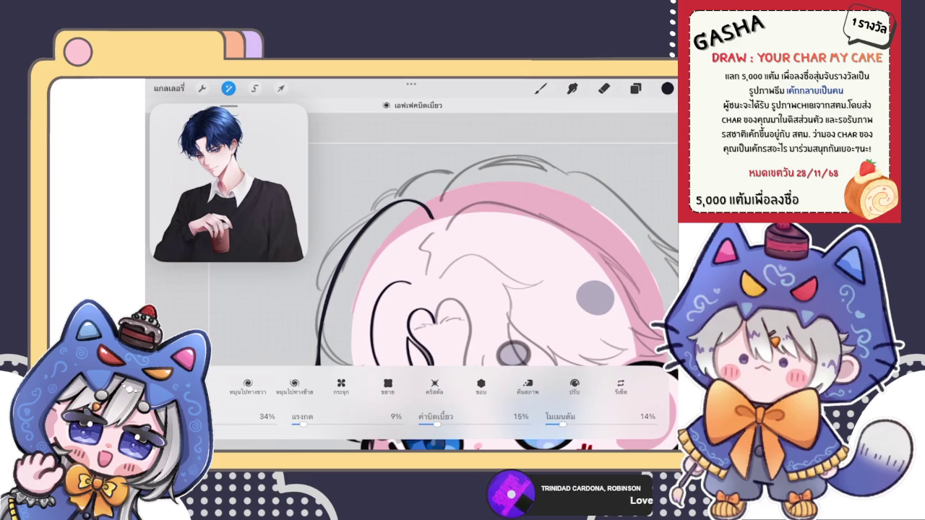
pyautogui.moveTo(444, 201); pyautogui.dragTo(406, 182)
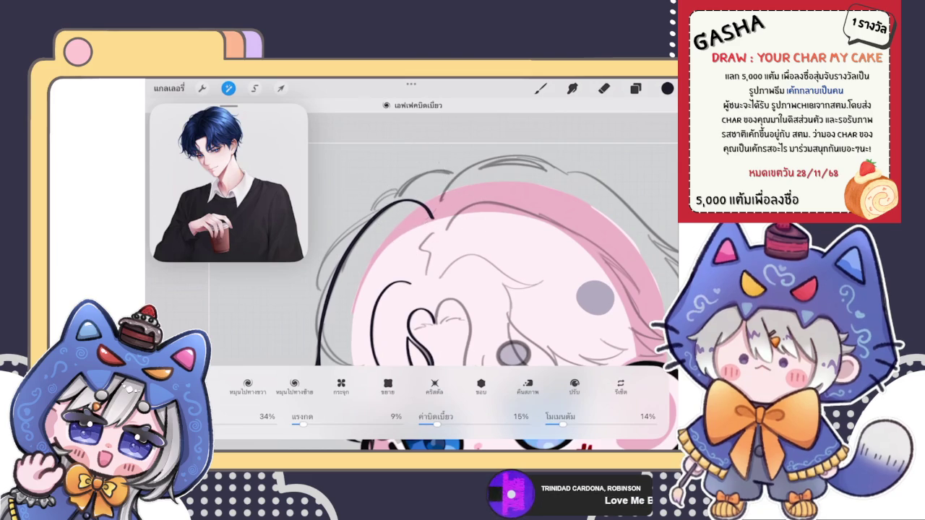
pyautogui.click(541, 88)
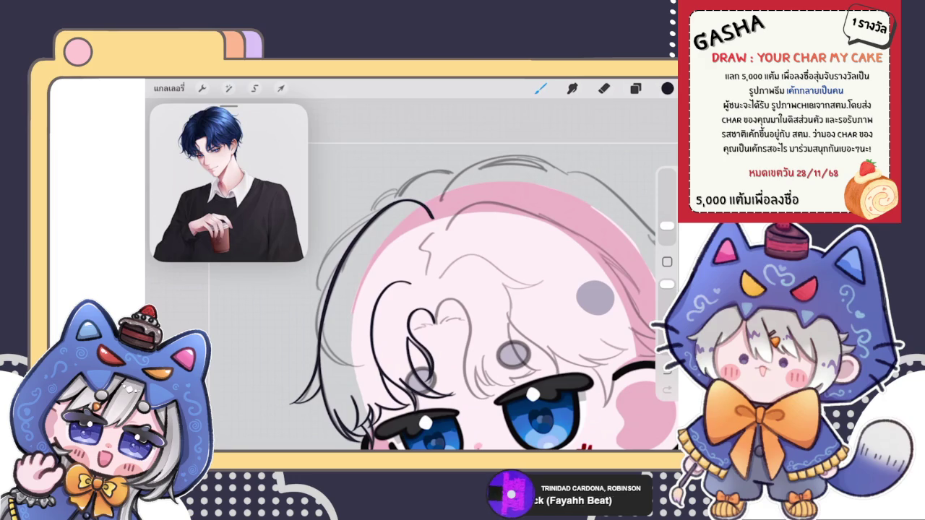
# - Switch between eraser and brush, undo a stray stroke, and check the layer list
pyautogui.press('e')
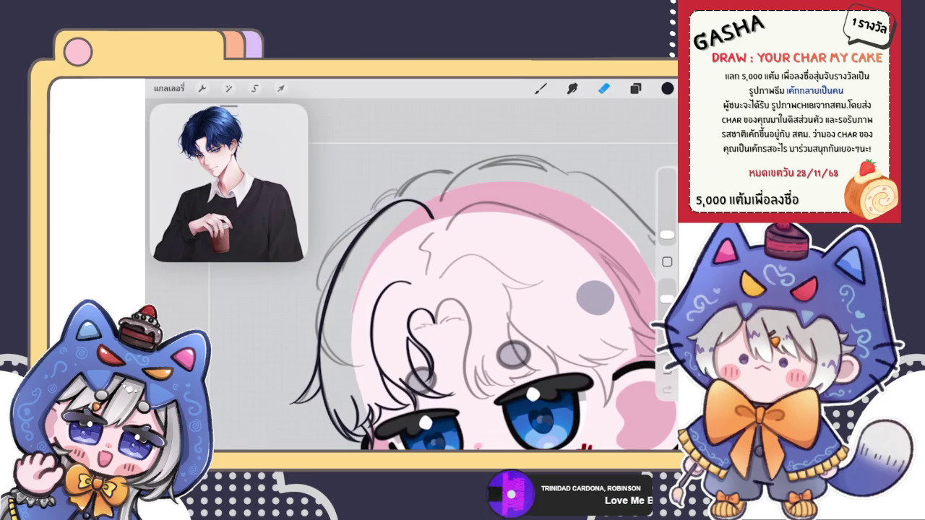
pyautogui.press('b')
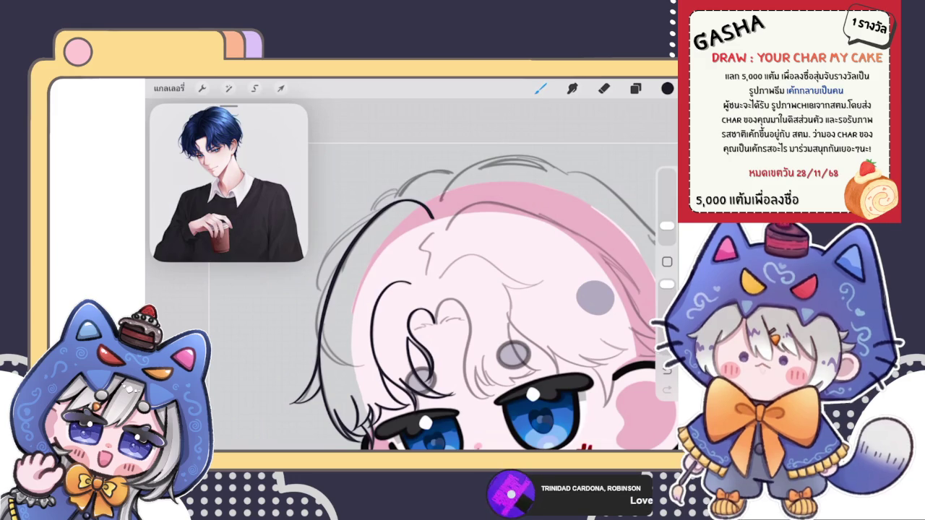
pyautogui.click(636, 89)
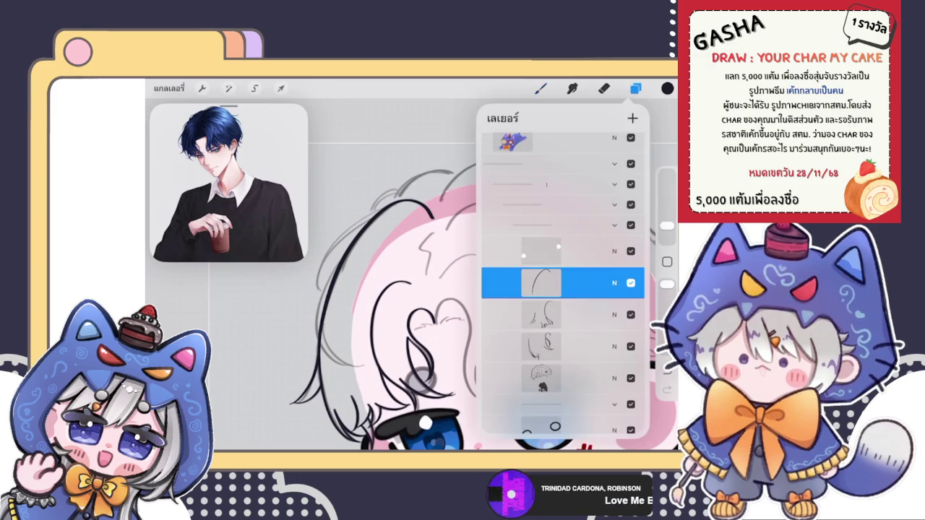
pyautogui.scroll(3, 405, 275)
pyautogui.scroll(2, 506, 275)
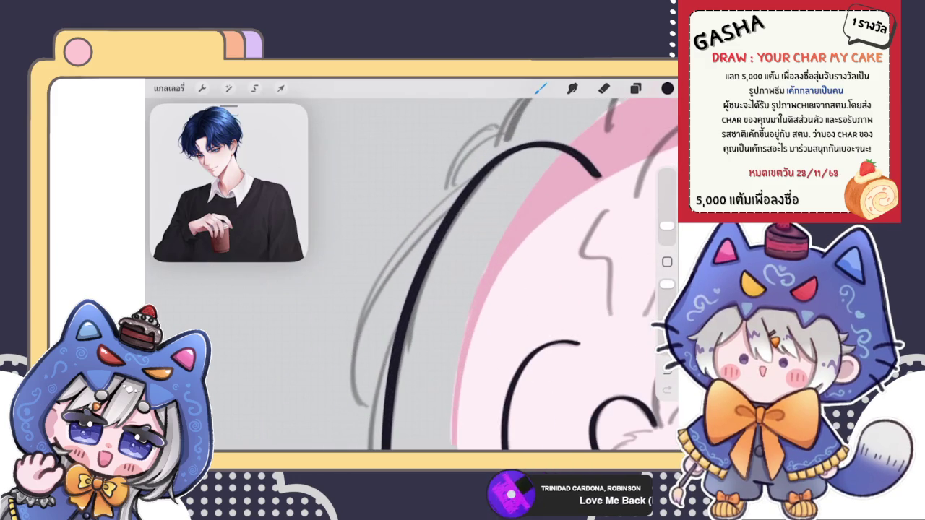
pyautogui.hotkey('ctrl', 'z')
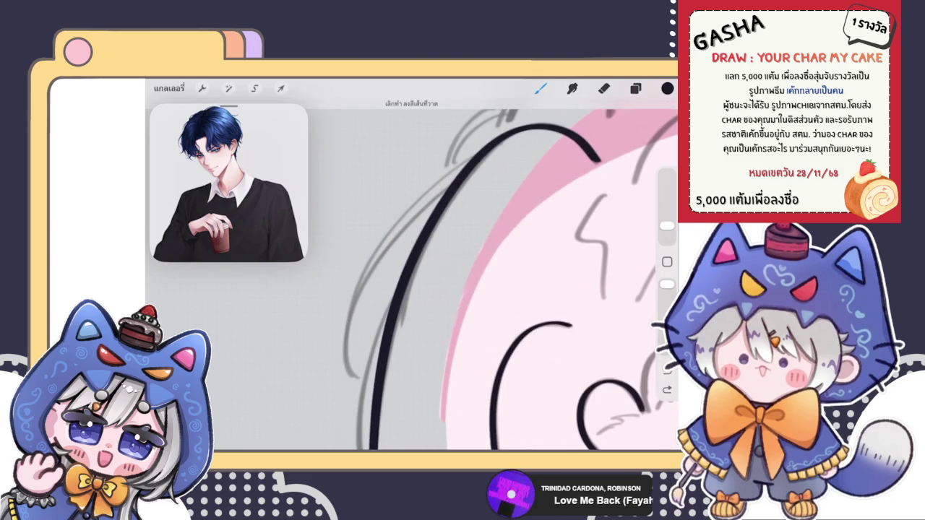
pyautogui.click(636, 88)
pyautogui.click(635, 88)
pyautogui.scroll(-3, 433, 289)
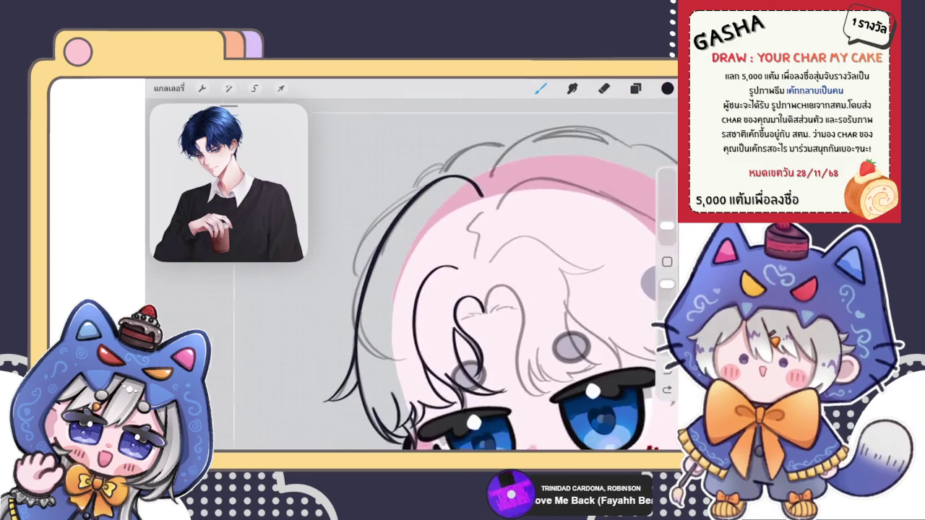
pyautogui.scroll(2, 470, 289)
pyautogui.click(635, 88)
pyautogui.click(635, 89)
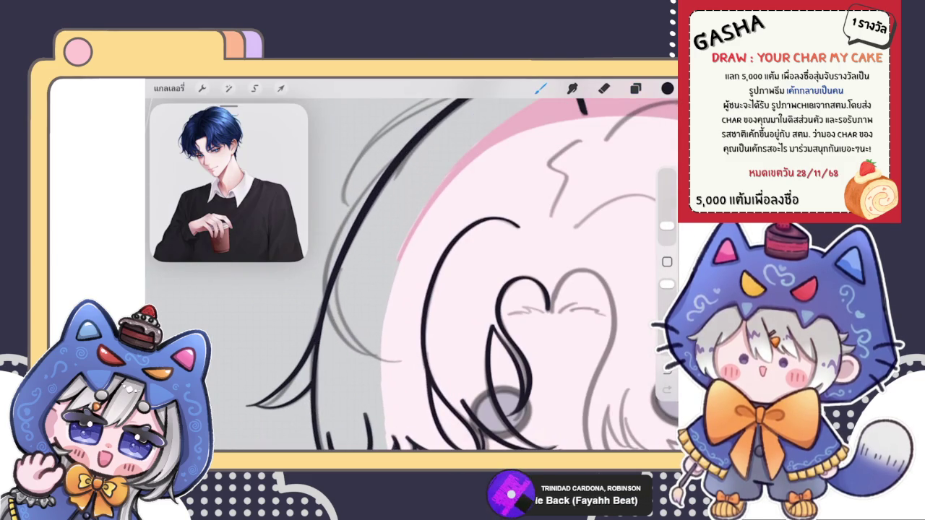
# - Draw two new hair strands on the left side of the head
pyautogui.moveTo(394, 159); pyautogui.dragTo(318, 286)
pyautogui.moveTo(402, 318); pyautogui.dragTo(321, 369)
pyautogui.scroll(-2, 456, 275)
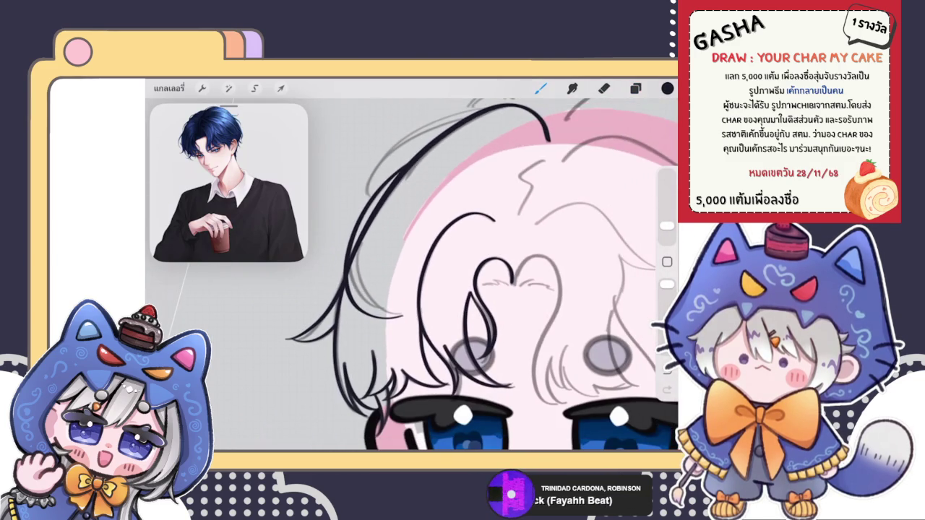
pyautogui.scroll(2, 470, 275)
pyautogui.scroll(-2, 470, 274)
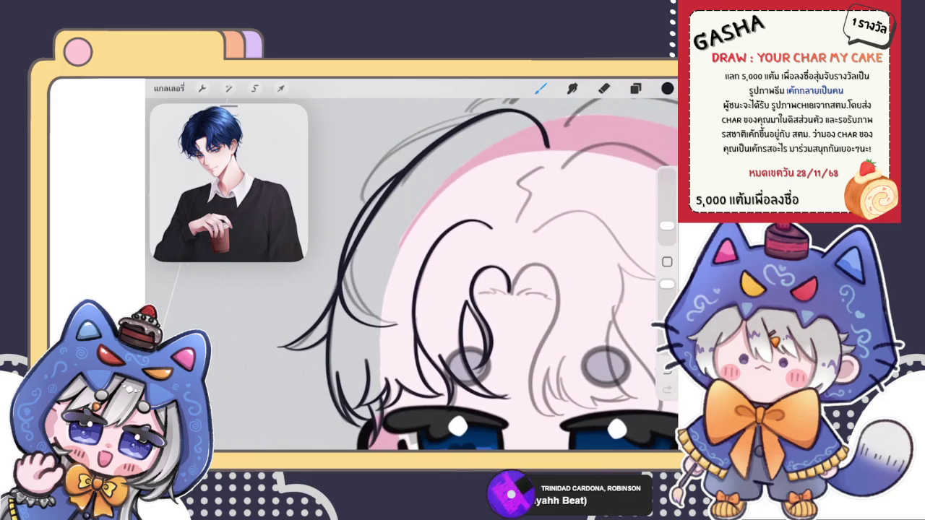
# - Transform the new hair strokes to squash them slightly shorter
pyautogui.click(229, 89)
pyautogui.click(281, 88)
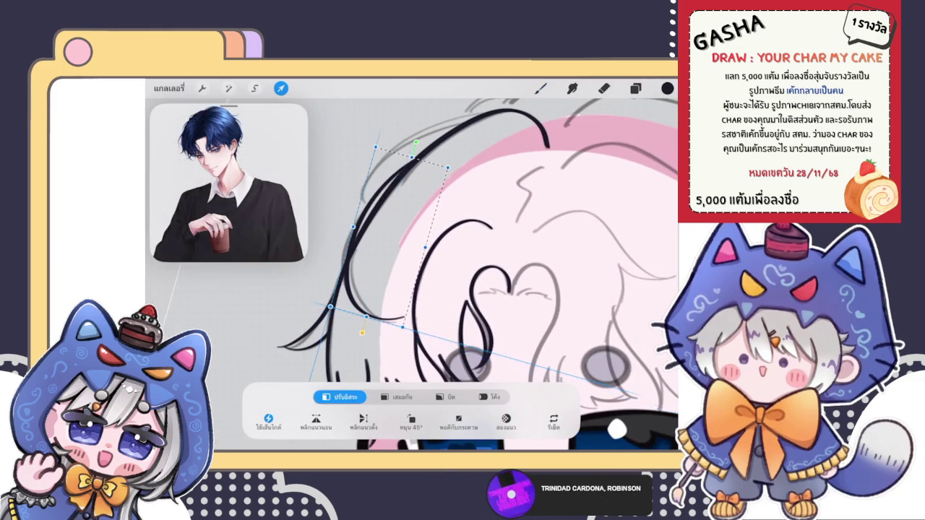
pyautogui.hotkey('ctrl', 'z')
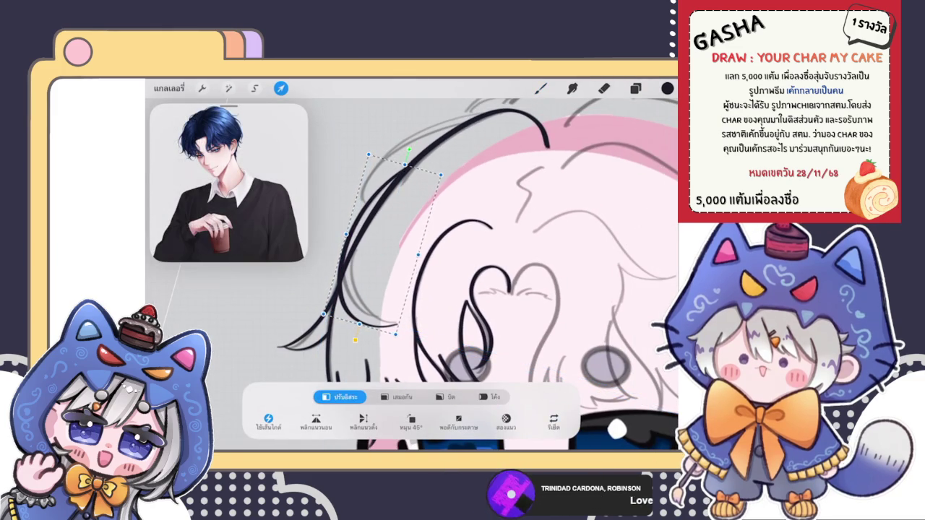
pyautogui.moveTo(359, 324); pyautogui.dragTo(363, 314)
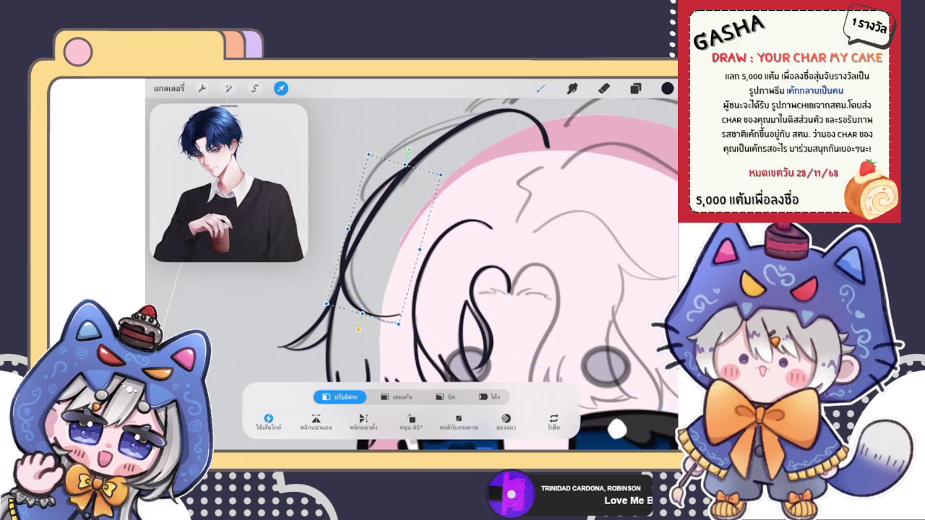
pyautogui.click(541, 89)
pyautogui.scroll(-3, 478, 275)
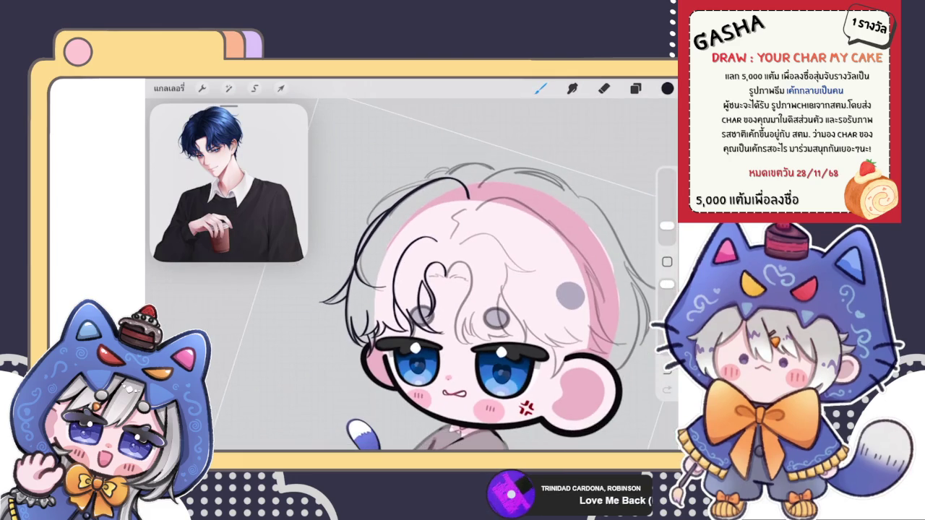
pyautogui.scroll(5, 463, 275)
# - Liquify-warp the forehead hair lines, lowering the liquify size to 28%
pyautogui.click(228, 88)
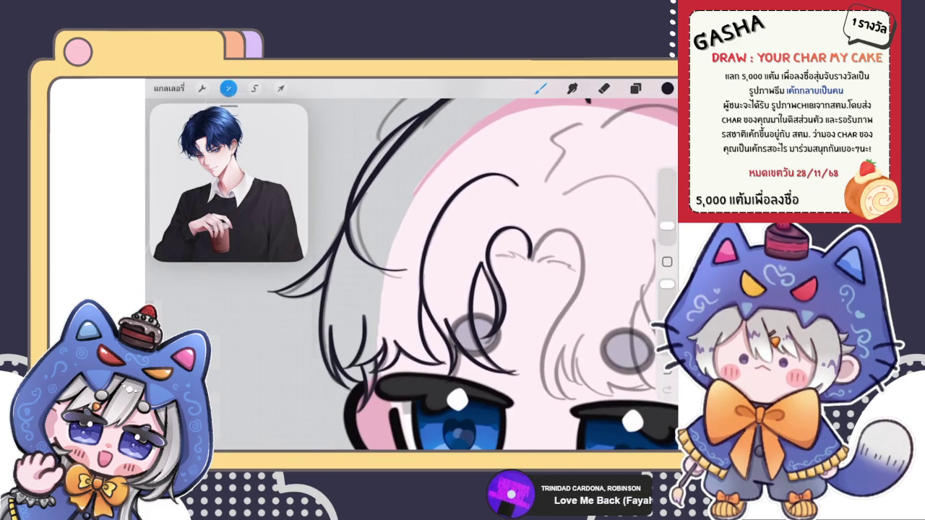
pyautogui.click(192, 322)
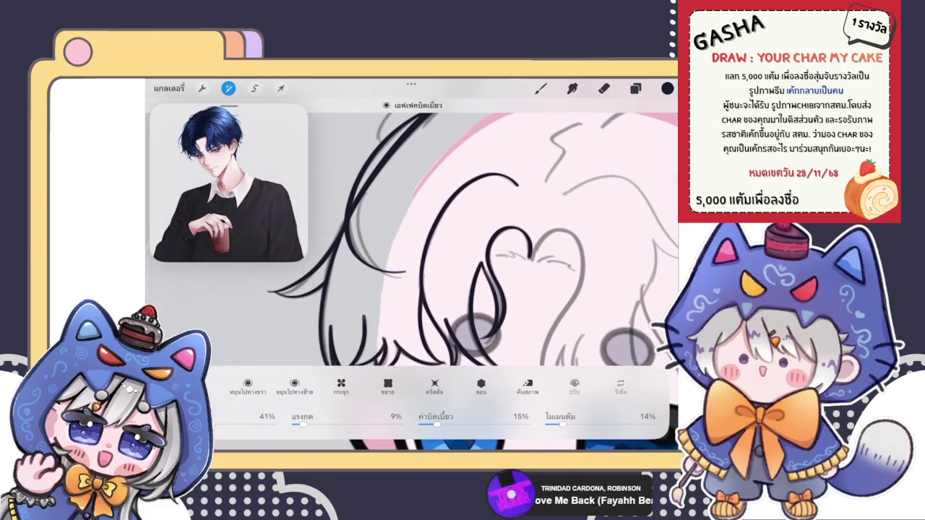
pyautogui.moveTo(372, 266); pyautogui.dragTo(405, 278)
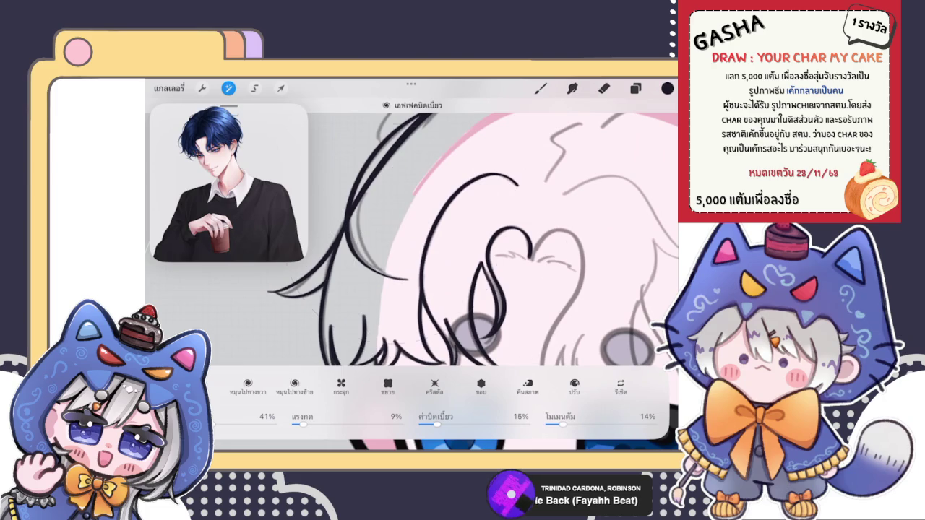
pyautogui.moveTo(211, 424); pyautogui.dragTo(197, 424)
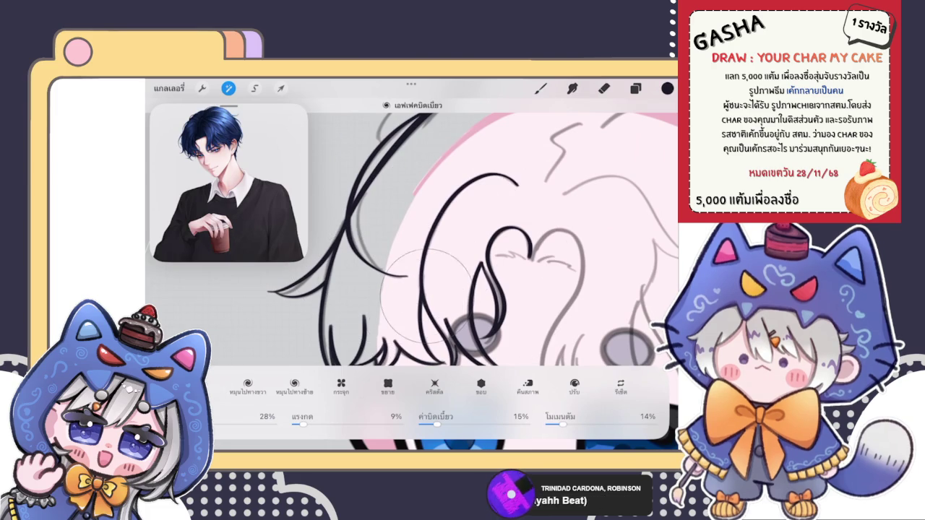
pyautogui.click(604, 88)
# - Erase the tip of the curved hair stroke
pyautogui.scroll(5, 412, 274)
pyautogui.scroll(1, 412, 275)
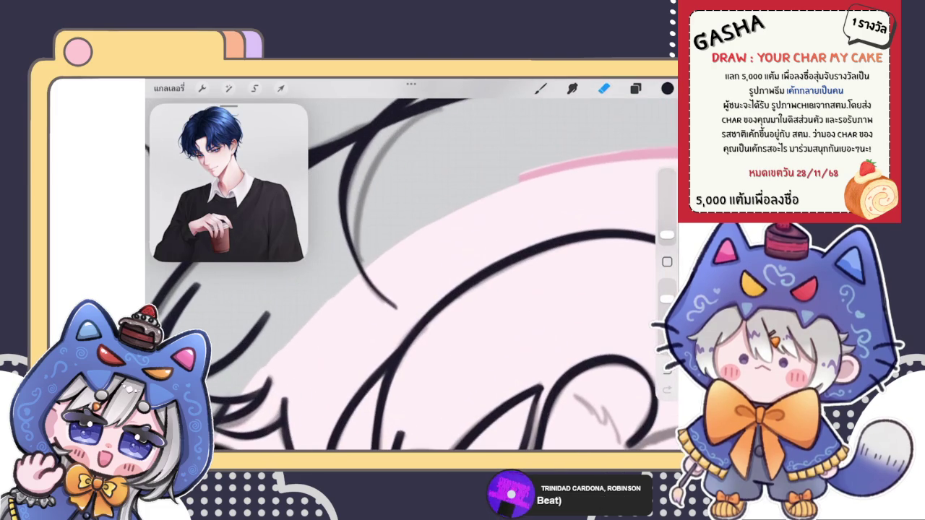
pyautogui.moveTo(393, 326)
pyautogui.mouseDown()
pyautogui.moveTo(400, 326)
pyautogui.moveTo(378, 268)
pyautogui.moveTo(393, 302)
pyautogui.moveTo(364, 241)
pyautogui.moveTo(371, 279)
pyautogui.moveTo(383, 297)
pyautogui.moveTo(357, 228)
pyautogui.mouseUp()
pyautogui.scroll(-2, 441, 267)
pyautogui.scroll(-2, 441, 267)
# - Draw new dark hair strokes, undoing and redrawing the long strand more neatly
pyautogui.click(540, 88)
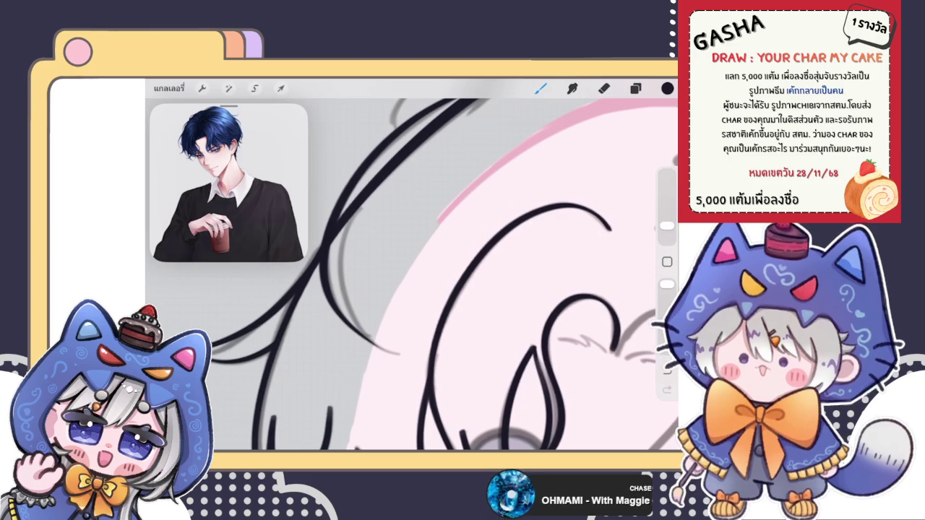
pyautogui.moveTo(355, 199); pyautogui.dragTo(382, 348)
pyautogui.scroll(-3, 412, 275)
pyautogui.scroll(3, 412, 275)
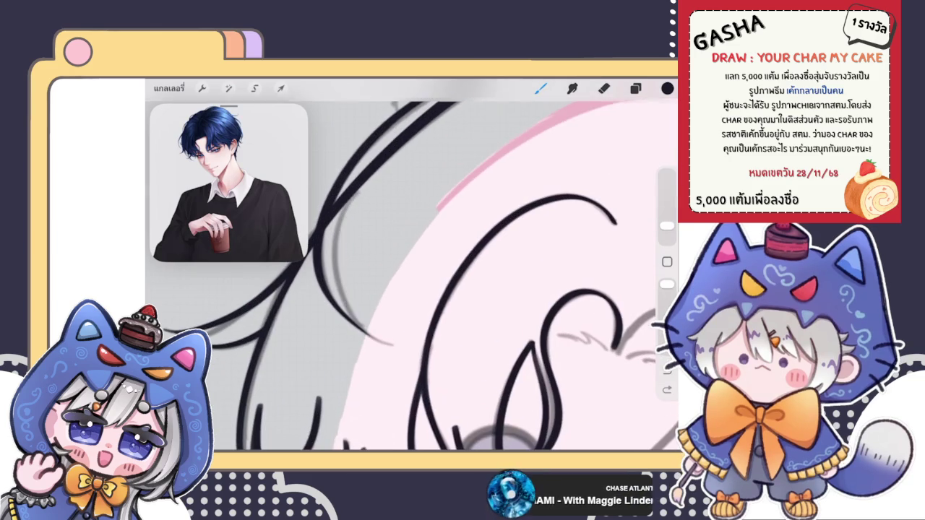
pyautogui.moveTo(345, 204); pyautogui.dragTo(332, 258)
pyautogui.hotkey('ctrl', 'z')
pyautogui.moveTo(333, 210)
pyautogui.mouseDown()
pyautogui.moveTo(386, 349)
pyautogui.moveTo(395, 352)
pyautogui.mouseUp()
pyautogui.hotkey('ctrl', 'z')
pyautogui.hotkey('ctrl', 'shift', 'z')
# - Erase the tapered tip of the new hair stroke
pyautogui.scroll(-3, 412, 274)
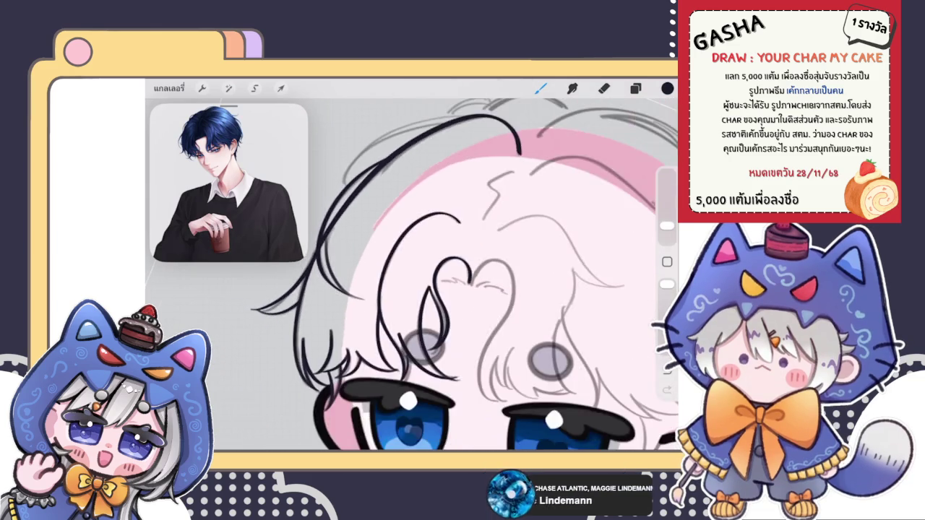
pyautogui.scroll(-5, 448, 275)
pyautogui.scroll(3, 412, 238)
pyautogui.scroll(3, 412, 239)
pyautogui.scroll(2, 412, 238)
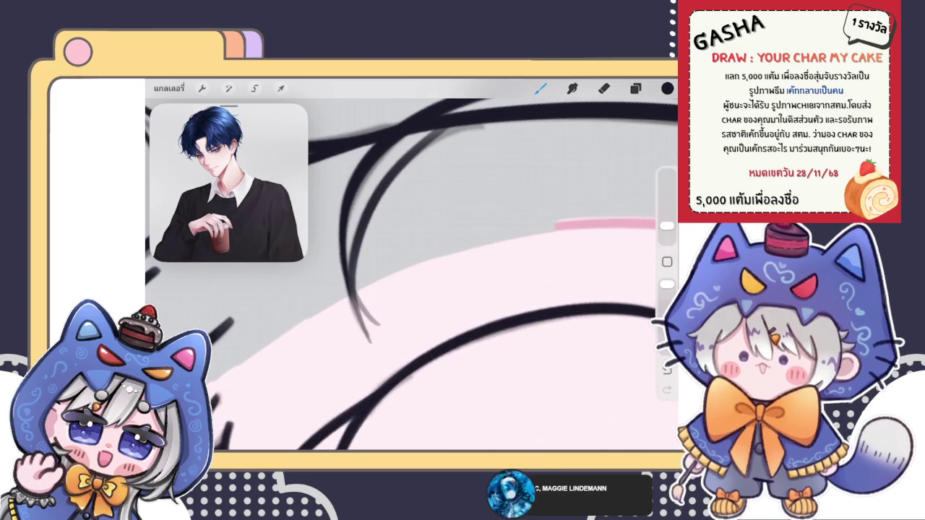
pyautogui.scroll(-2, 412, 274)
pyautogui.scroll(-3, 412, 275)
pyautogui.scroll(-3, 412, 274)
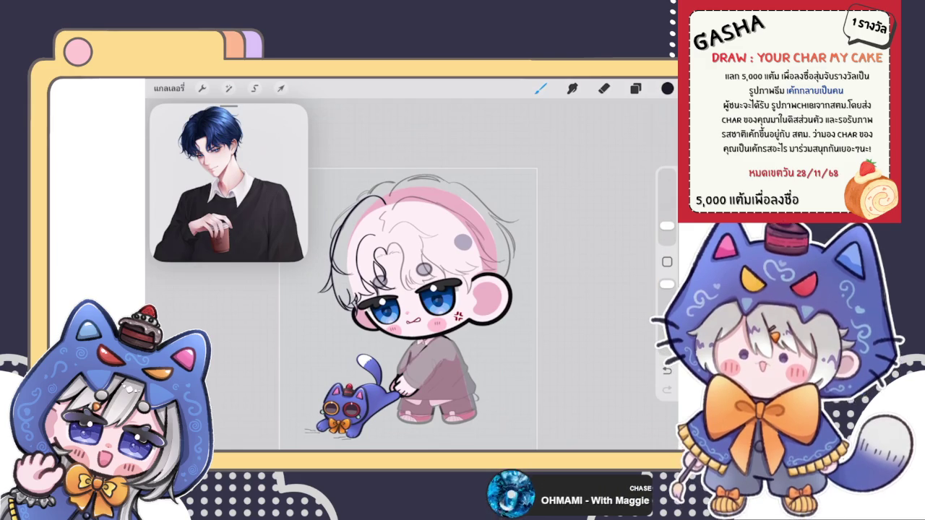
pyautogui.scroll(5, 420, 268)
pyautogui.scroll(3, 419, 268)
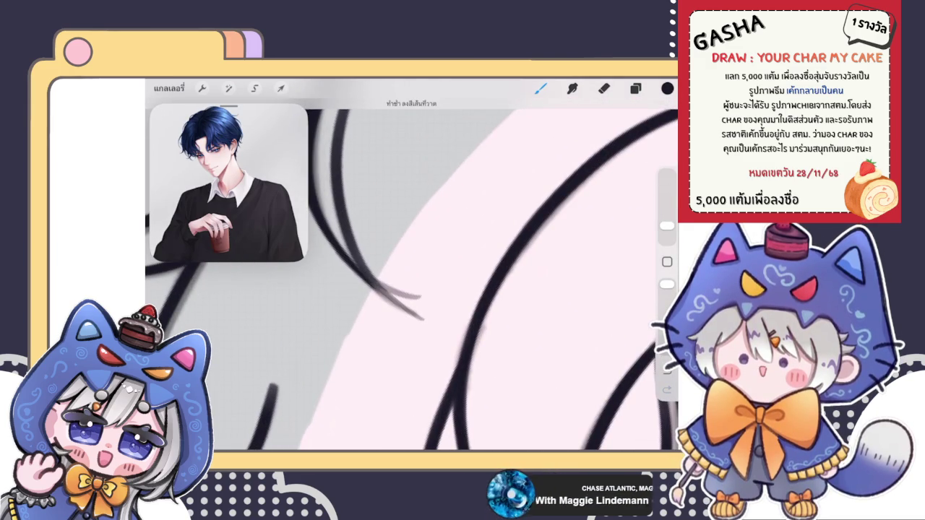
pyautogui.press('e')
pyautogui.moveTo(436, 340); pyautogui.dragTo(406, 320)
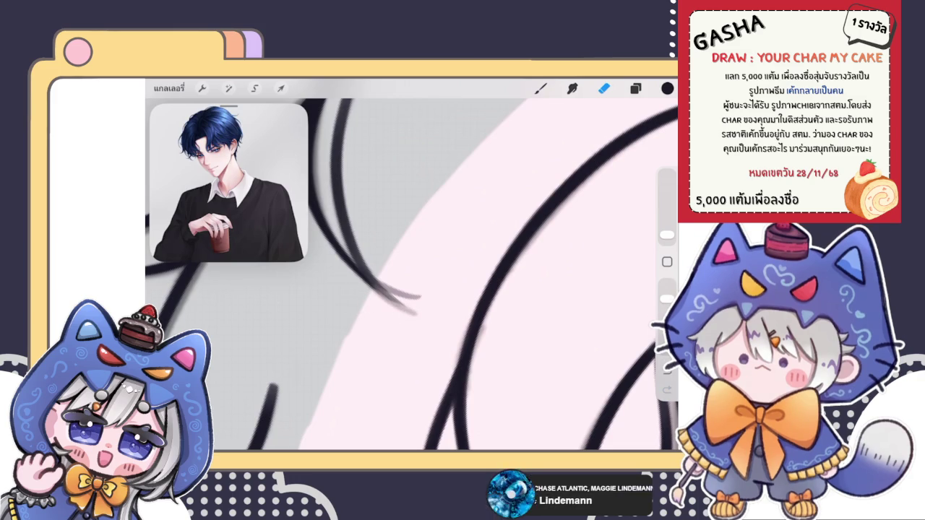
# - Add a small dark mark beside the hair line with the brush
pyautogui.scroll(-5, 363, 297)
pyautogui.scroll(5, 434, 275)
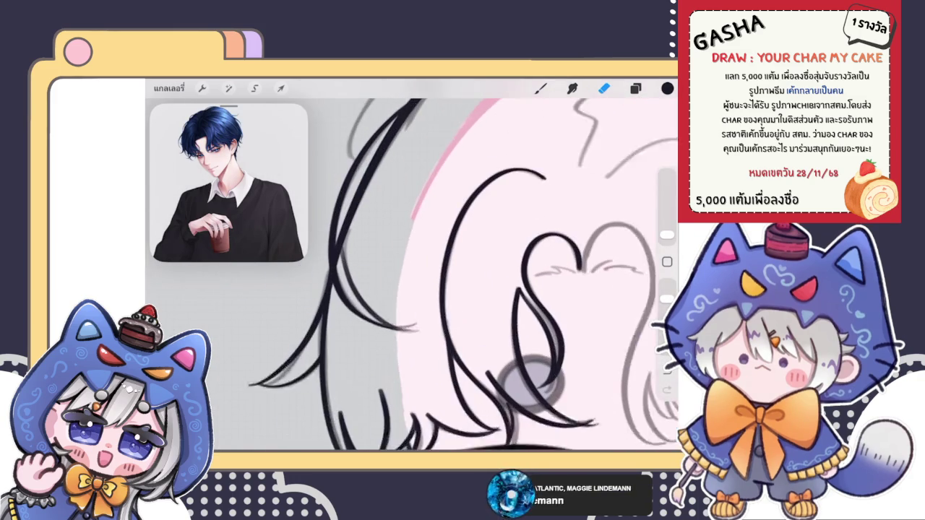
pyautogui.press('b')
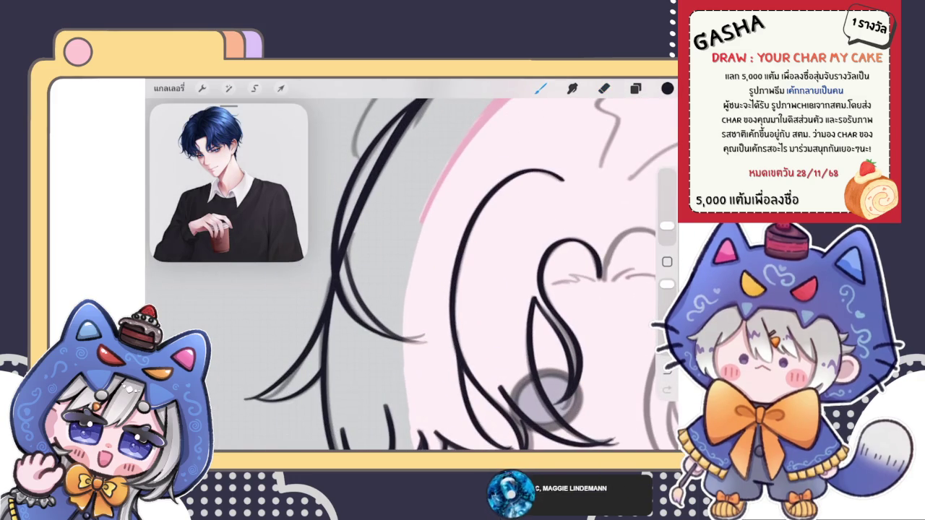
pyautogui.moveTo(346, 259); pyautogui.dragTo(345, 271)
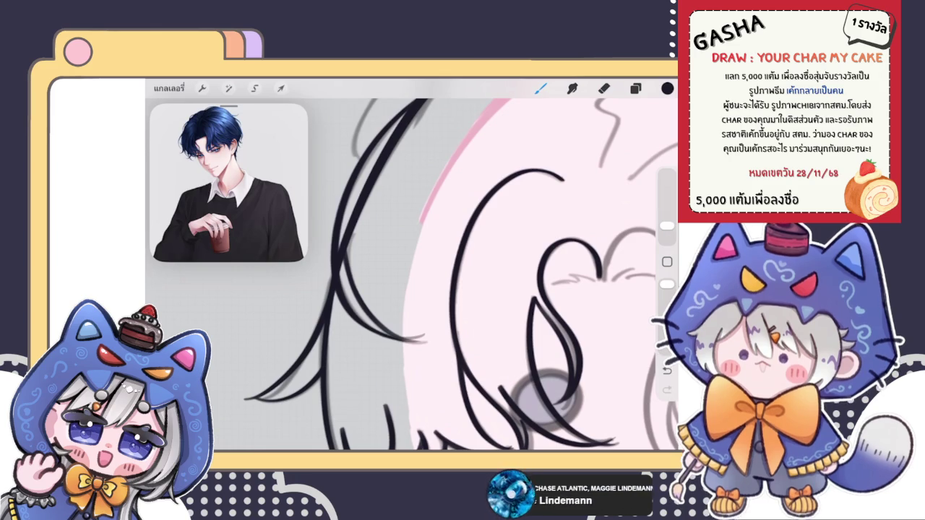
pyautogui.scroll(2, 456, 267)
pyautogui.scroll(2, 446, 274)
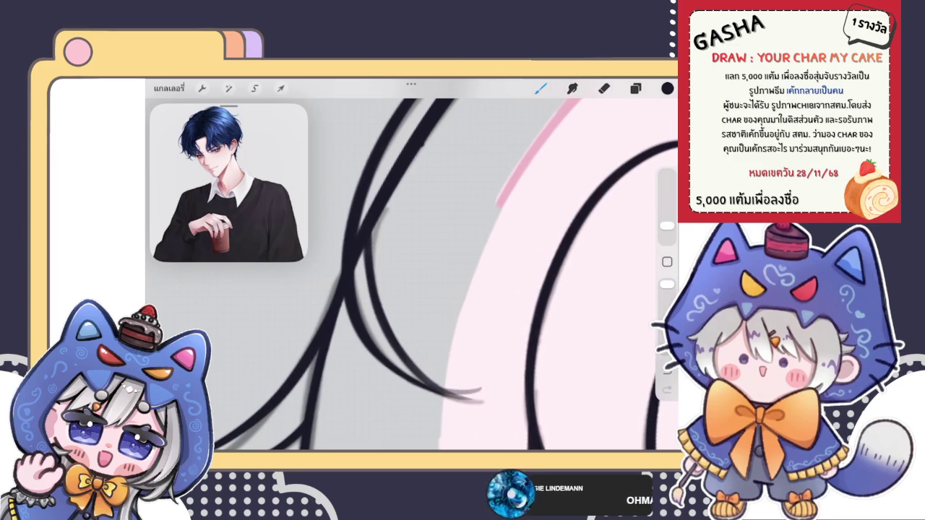
# - Choose the eraser brush, then make the layer above the current one active
pyautogui.click(636, 89)
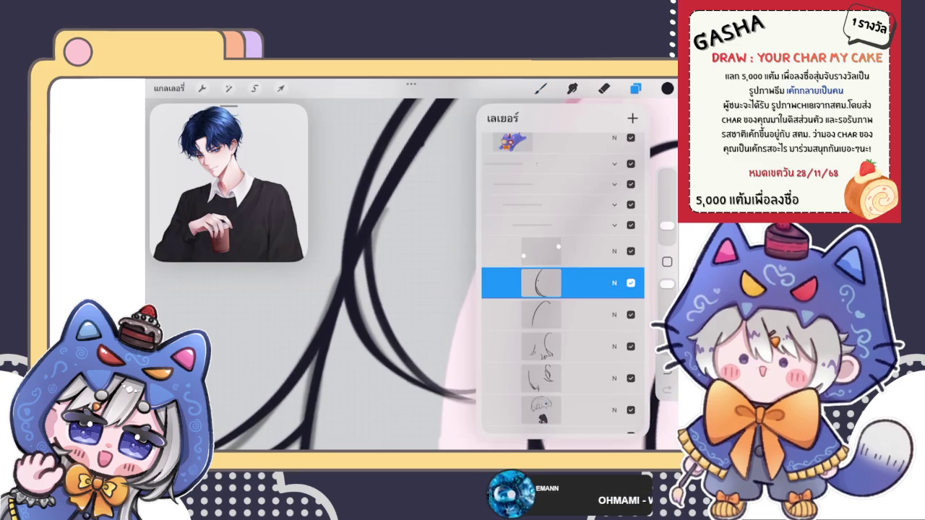
pyautogui.click(603, 88)
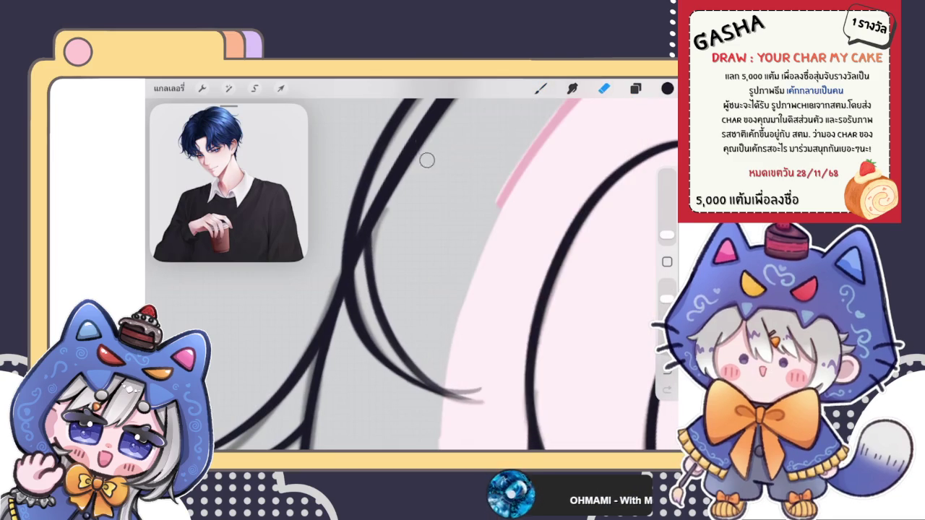
pyautogui.click(635, 88)
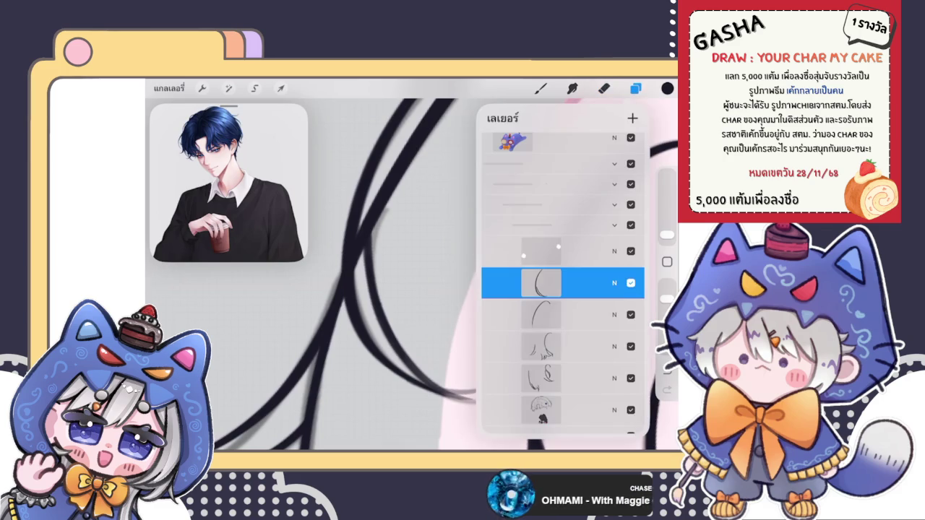
pyautogui.click(604, 88)
pyautogui.click(356, 264)
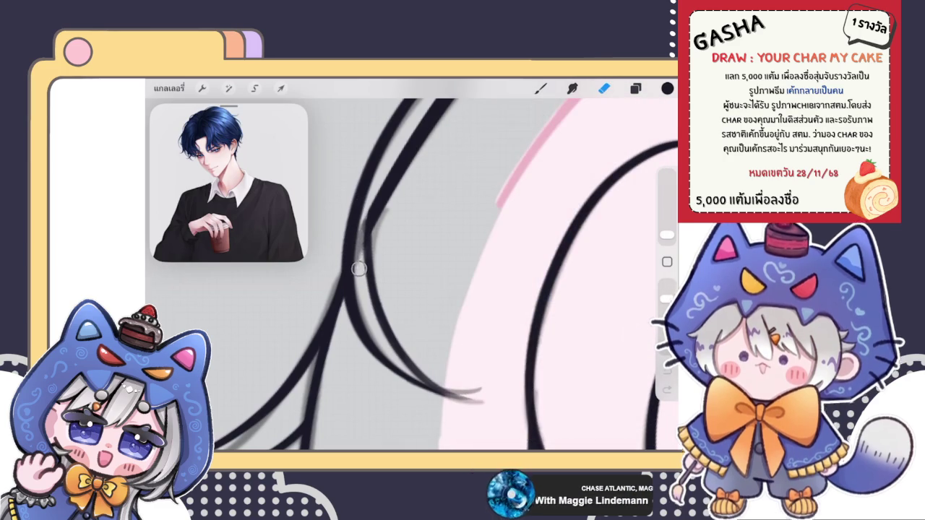
pyautogui.click(635, 88)
pyautogui.click(541, 251)
pyautogui.click(541, 89)
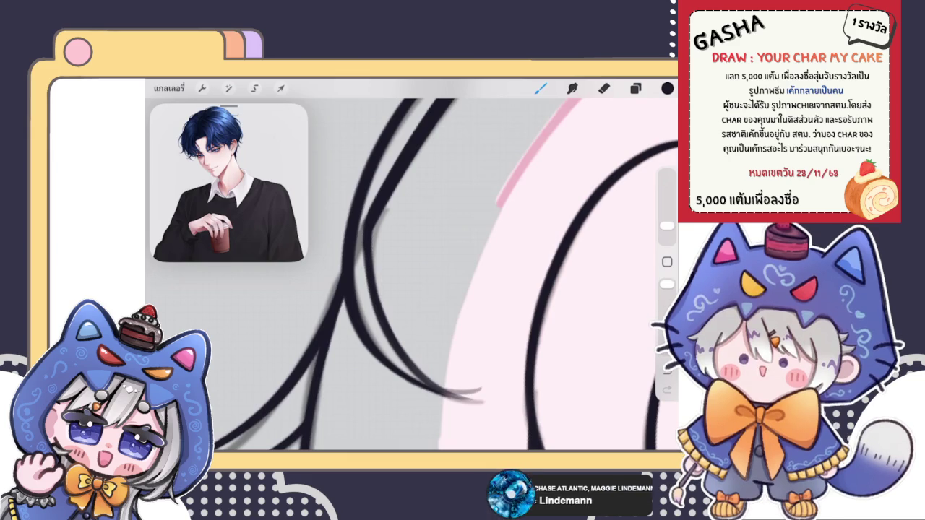
pyautogui.scroll(-5, 491, 282)
pyautogui.scroll(-3, 492, 282)
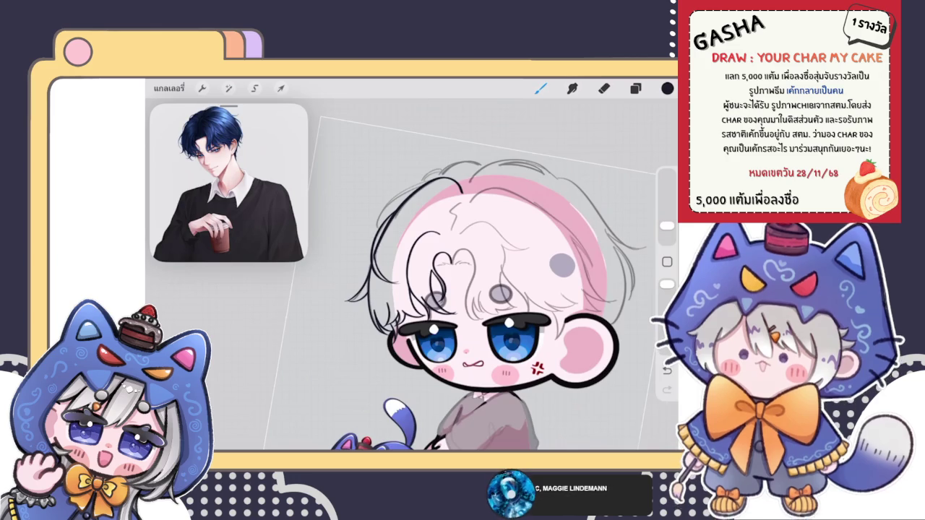
pyautogui.scroll(5, 462, 282)
pyautogui.scroll(3, 463, 282)
# - Push the left hair strands into smoother curves with Liquify
pyautogui.click(636, 88)
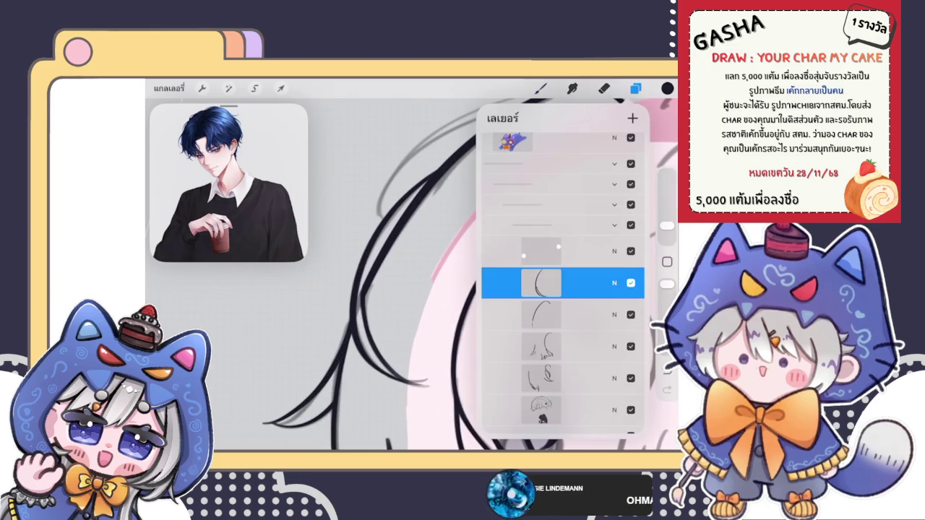
pyautogui.click(229, 88)
pyautogui.click(210, 297)
pyautogui.scroll(-2, 506, 239)
pyautogui.moveTo(383, 203)
pyautogui.mouseDown()
pyautogui.moveTo(419, 239)
pyautogui.moveTo(403, 209)
pyautogui.moveTo(462, 180)
pyautogui.moveTo(434, 189)
pyautogui.moveTo(481, 186)
pyautogui.mouseUp()
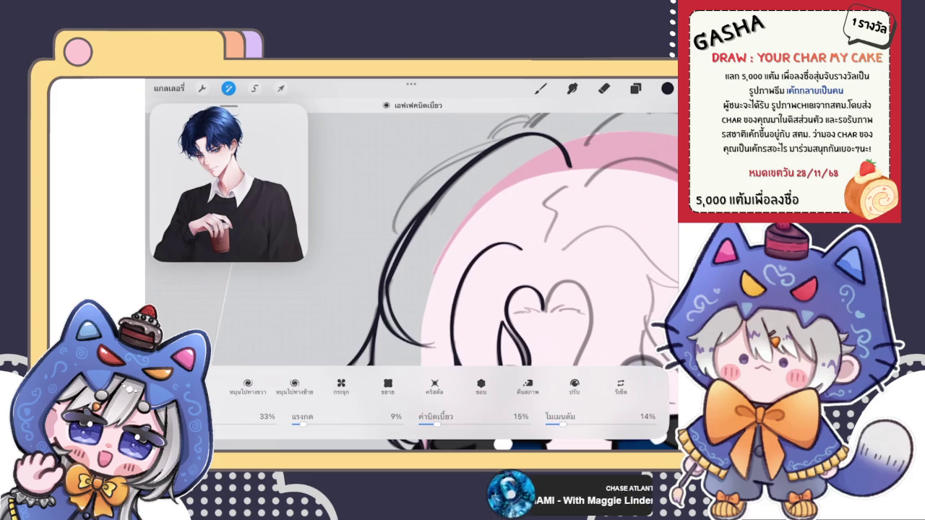
pyautogui.scroll(-3, 462, 275)
pyautogui.click(540, 87)
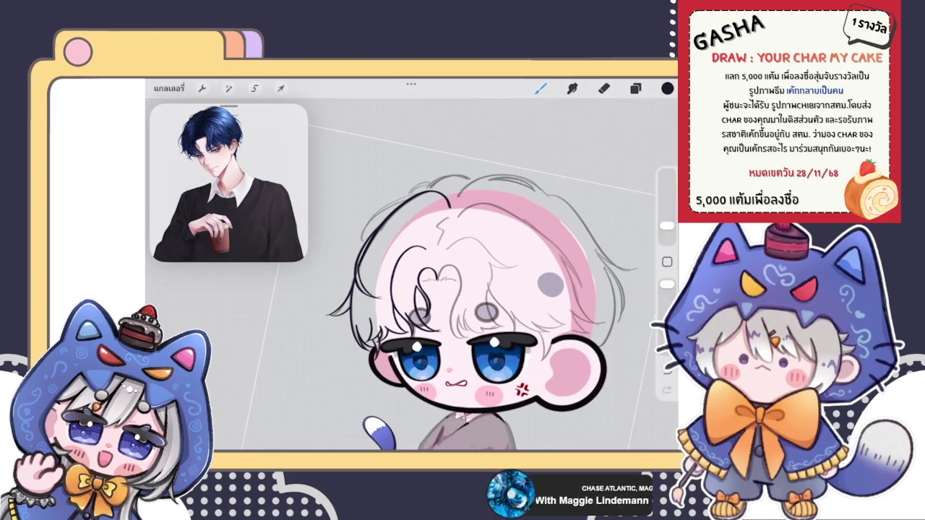
pyautogui.scroll(5, 405, 253)
pyautogui.scroll(5, 405, 253)
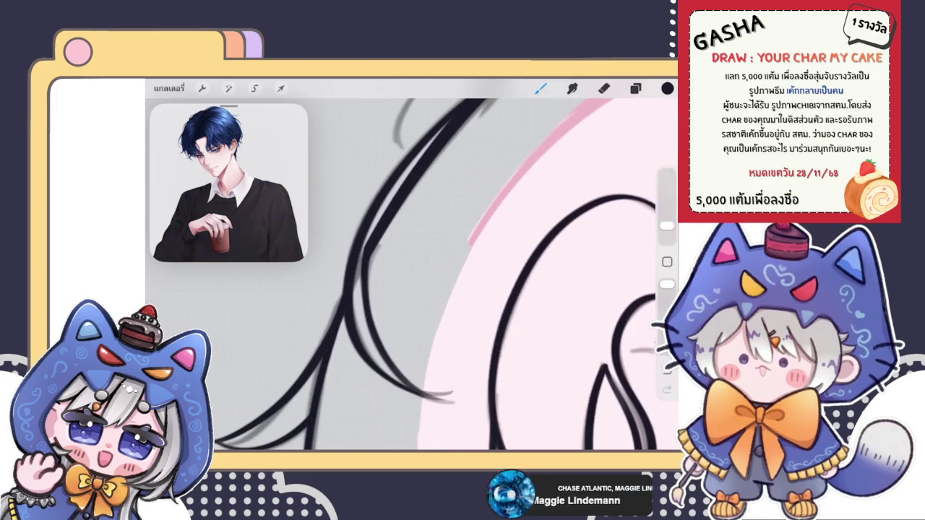
pyautogui.click(635, 87)
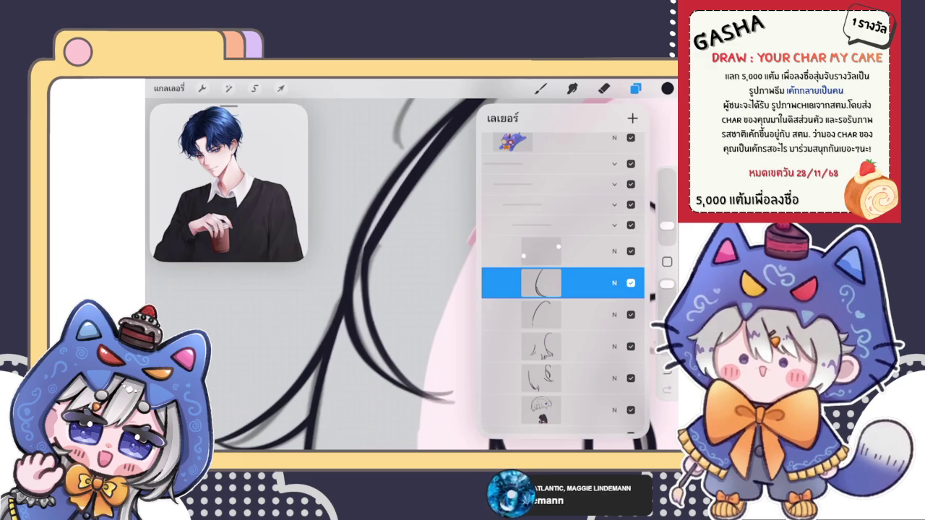
pyautogui.click(254, 88)
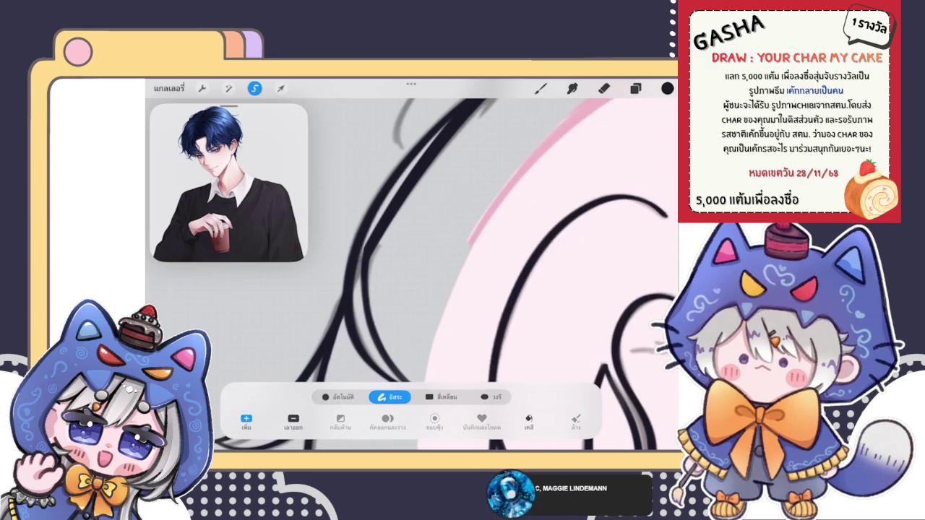
# - Lasso the dark hair stroke and reshape it with a free warp
pyautogui.moveTo(366, 239); pyautogui.dragTo(389, 340)
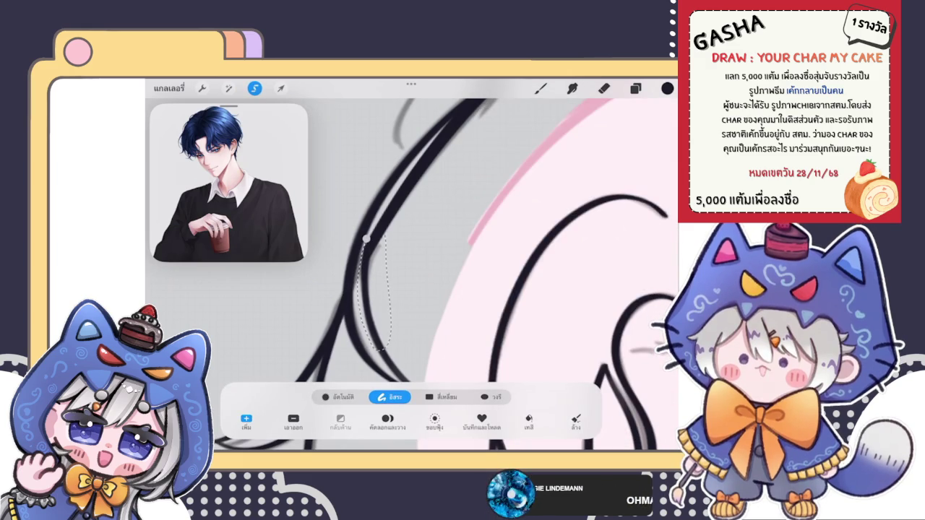
pyautogui.click(280, 88)
pyautogui.click(489, 397)
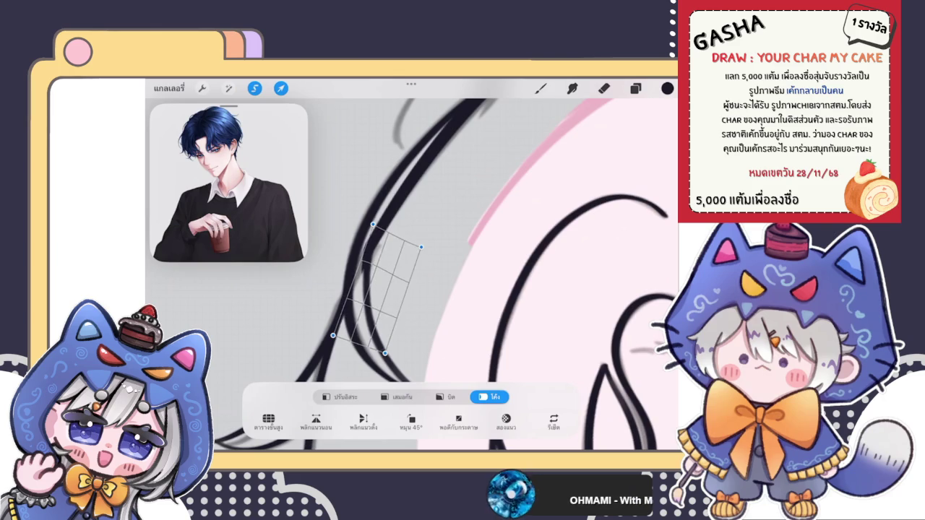
pyautogui.click(540, 87)
# - Move to the layer beneath and switch between eraser and brush
pyautogui.click(635, 88)
pyautogui.click(550, 315)
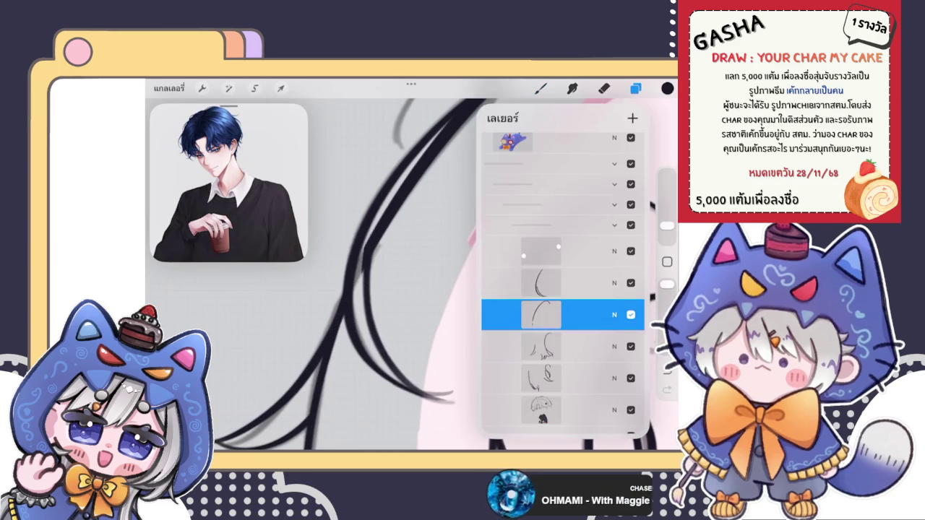
pyautogui.click(603, 87)
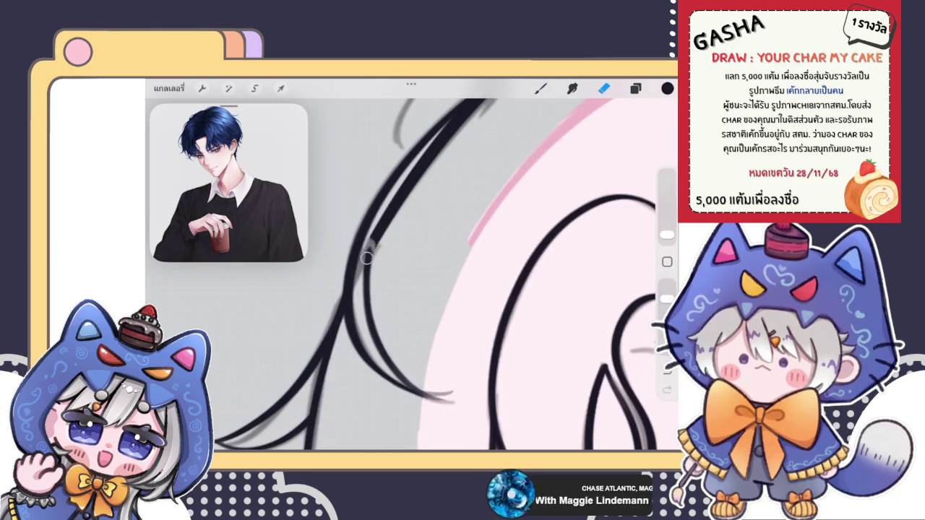
pyautogui.click(541, 87)
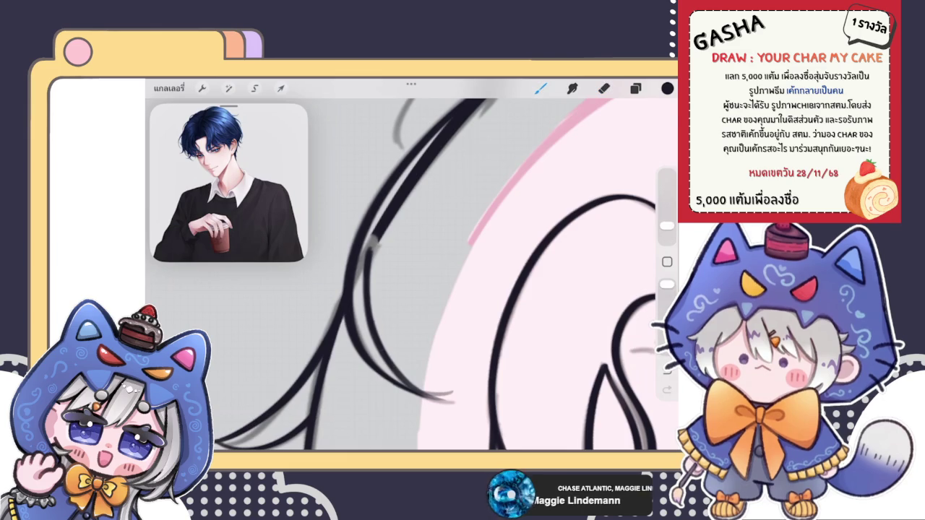
pyautogui.scroll(3, 405, 275)
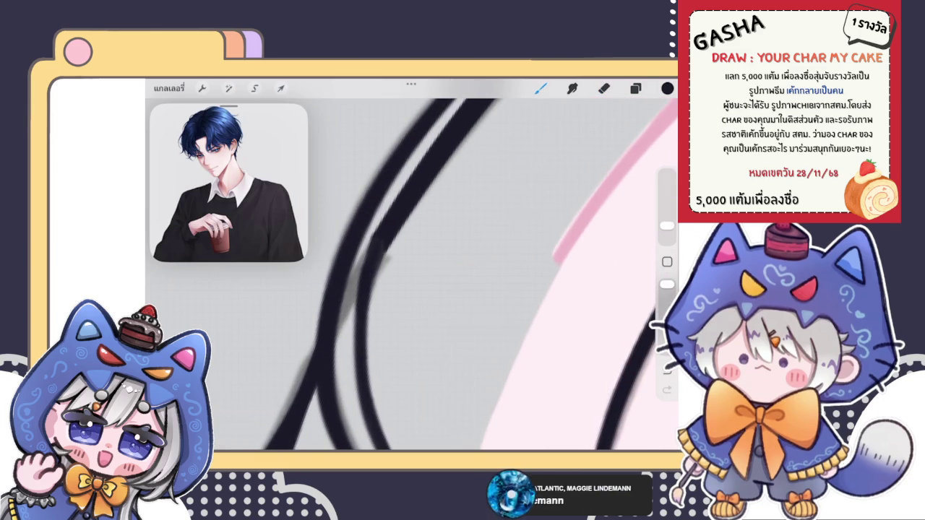
pyautogui.click(635, 88)
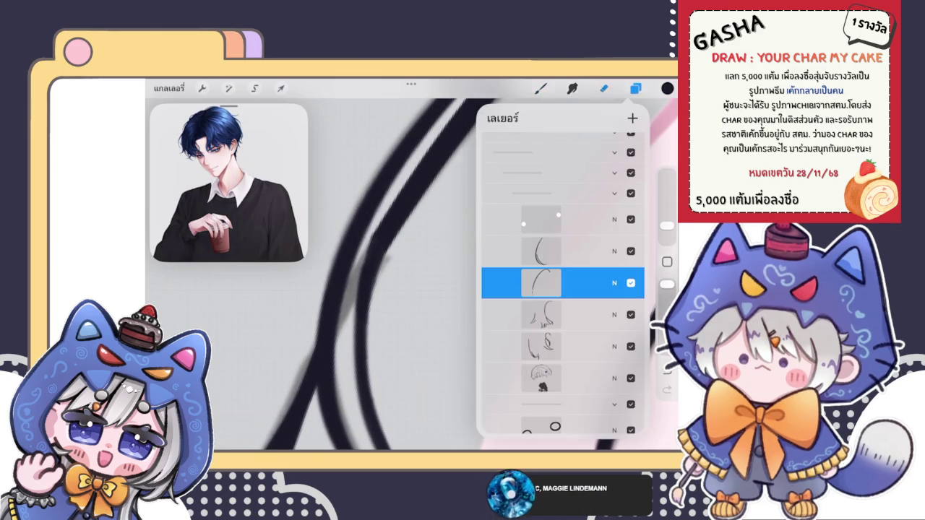
pyautogui.click(603, 87)
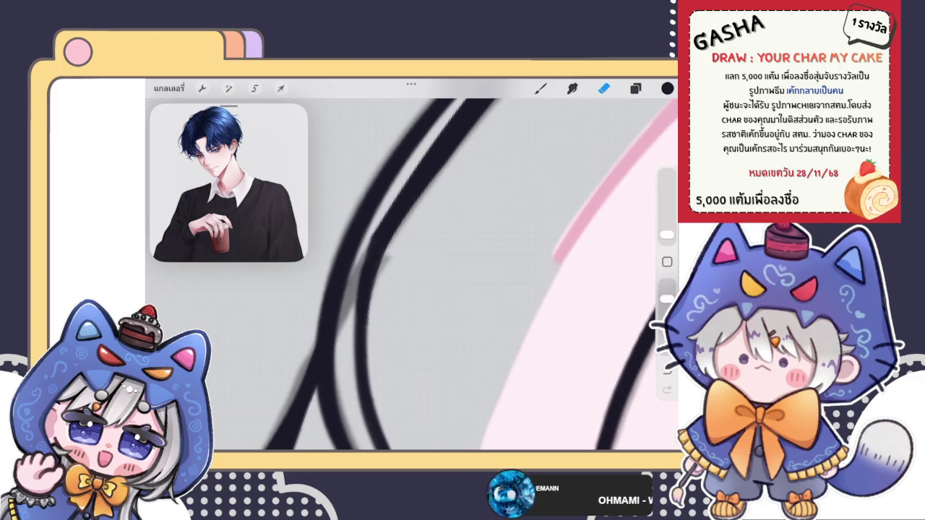
pyautogui.scroll(-10, 412, 289)
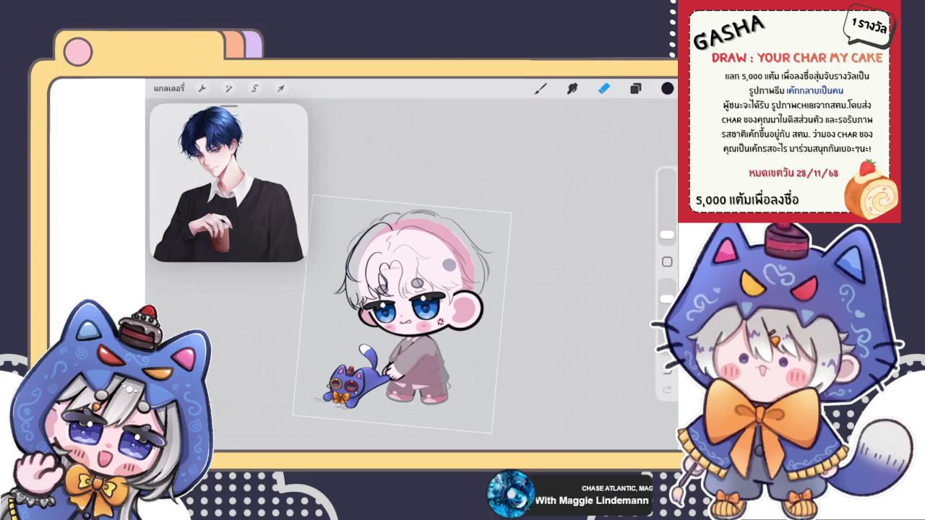
# - Select another line-art layer and briefly open Liquify without changes
pyautogui.click(635, 88)
pyautogui.click(550, 251)
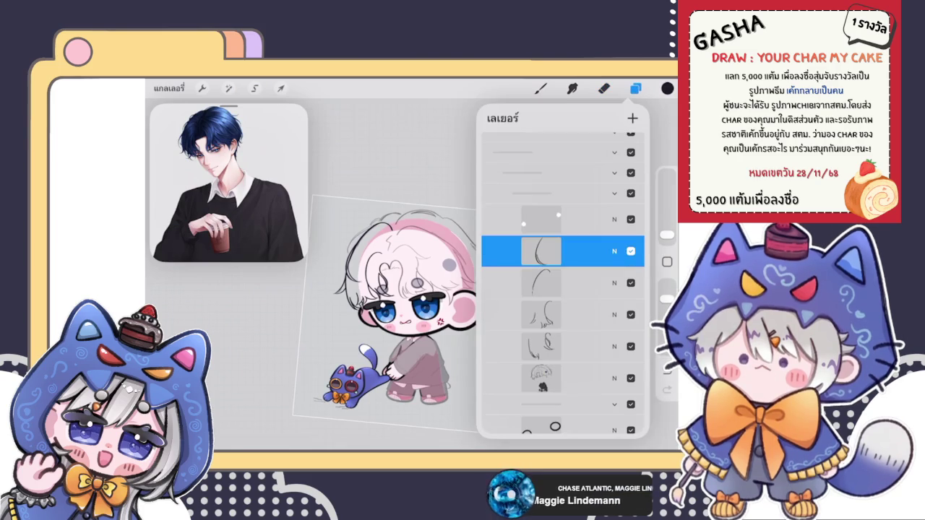
pyautogui.scroll(3, 434, 303)
pyautogui.click(228, 87)
pyautogui.click(203, 417)
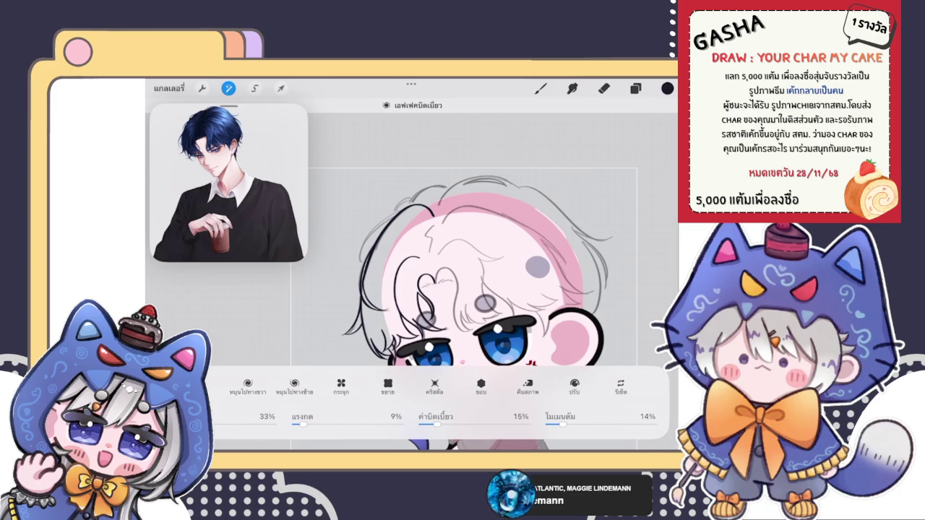
pyautogui.click(540, 87)
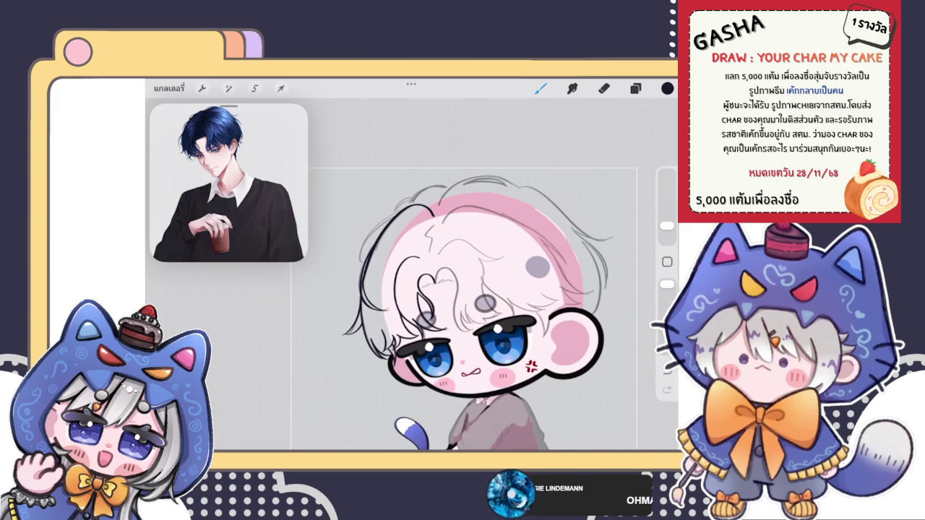
# - On the layer one row down, erase the stray grey sketch line by the hair
pyautogui.scroll(5, 420, 289)
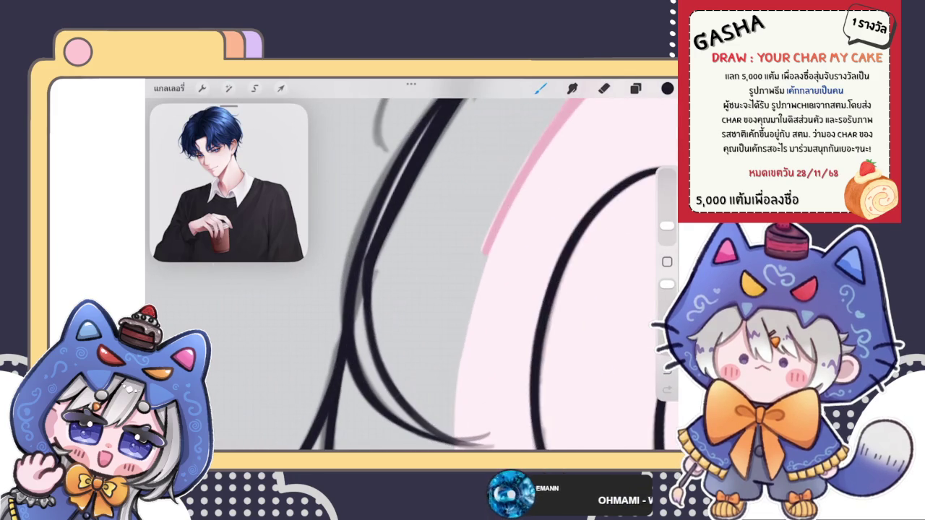
pyautogui.click(635, 88)
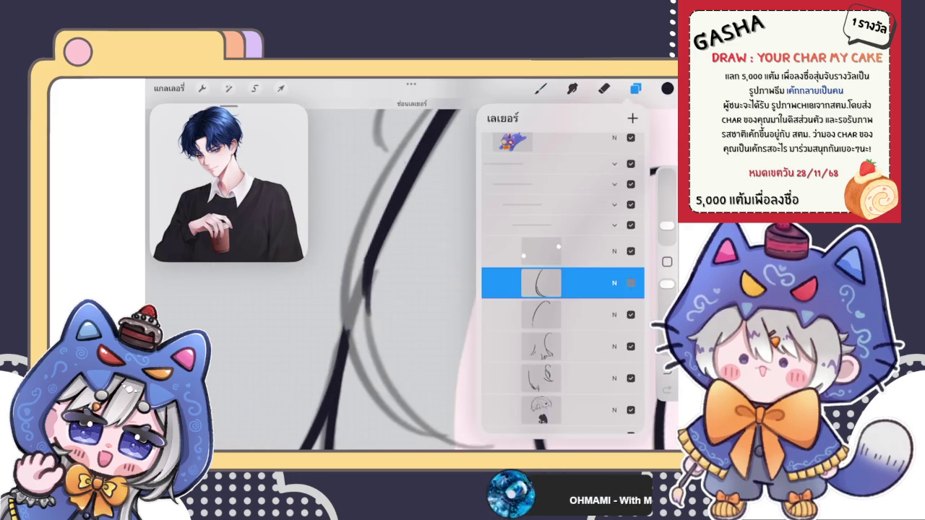
pyautogui.click(541, 315)
pyautogui.click(604, 88)
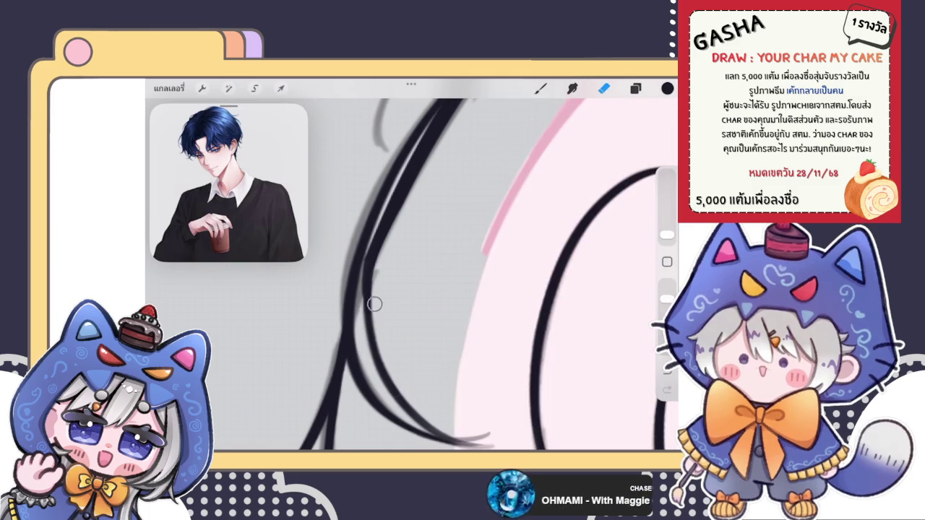
pyautogui.moveTo(373, 253); pyautogui.dragTo(382, 230)
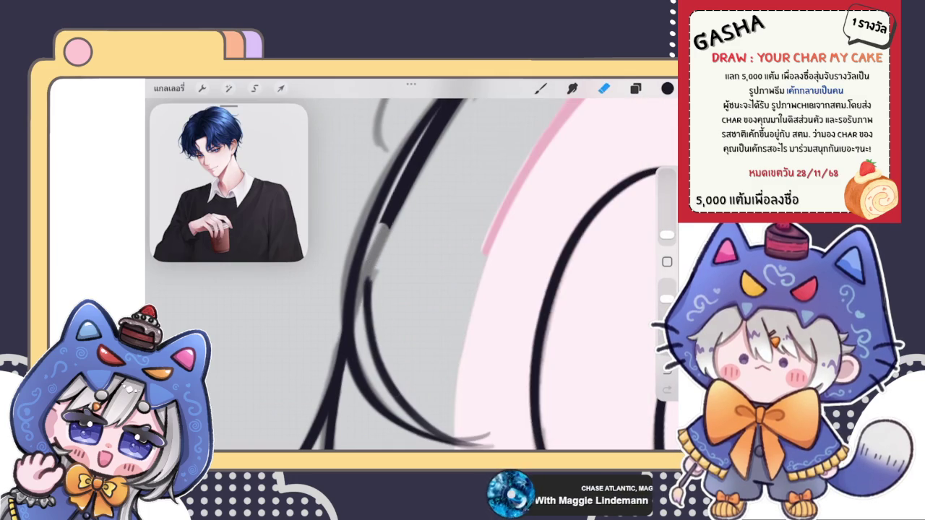
pyautogui.scroll(-5, 412, 275)
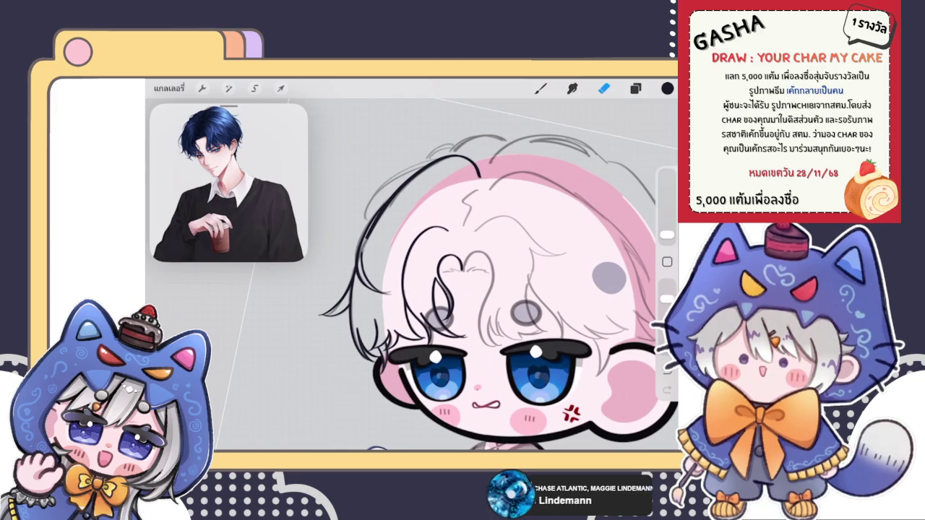
pyautogui.scroll(3, 434, 260)
pyautogui.scroll(3, 433, 261)
pyautogui.scroll(2, 434, 261)
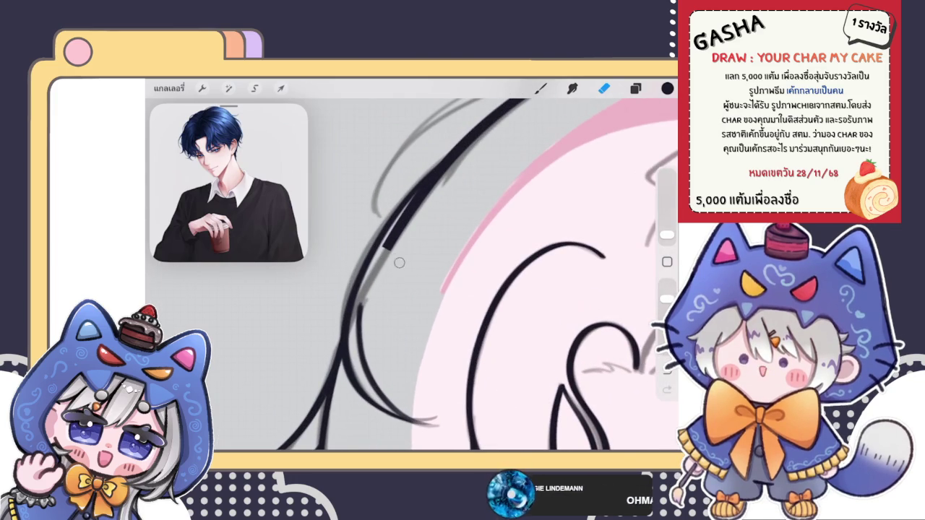
pyautogui.click(228, 88)
# - Push the hair stroke down-left with Liquify and thicken it with darker ink
pyautogui.click(196, 258)
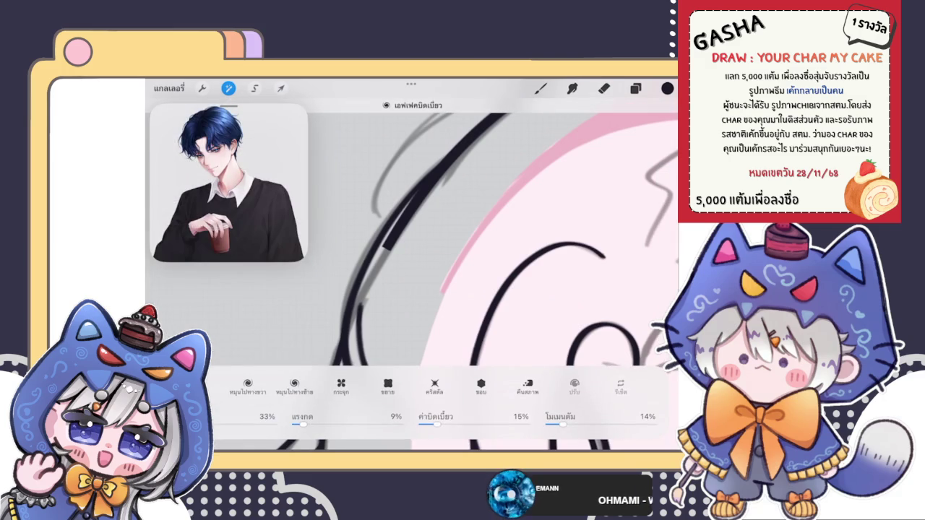
pyautogui.moveTo(415, 231); pyautogui.dragTo(377, 261)
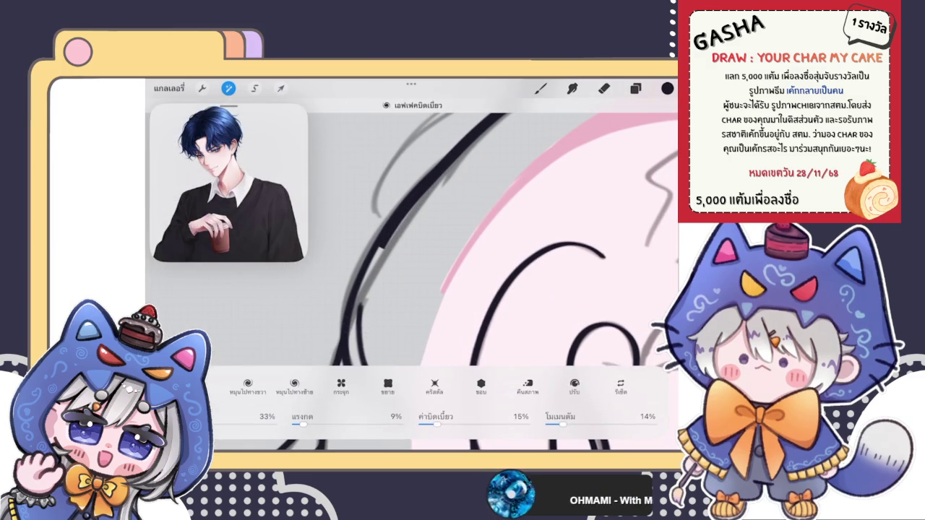
pyautogui.moveTo(457, 205); pyautogui.dragTo(462, 210)
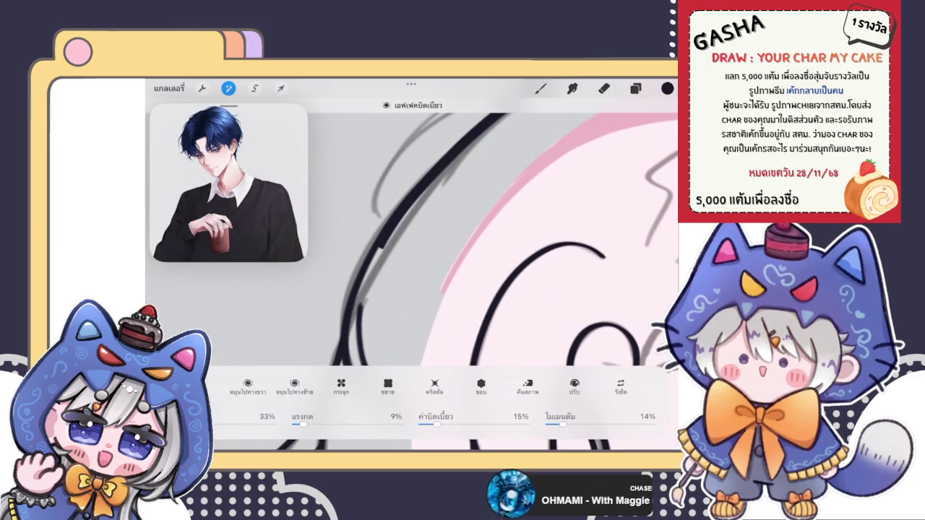
pyautogui.click(541, 88)
pyautogui.moveTo(382, 242); pyautogui.dragTo(367, 271)
# - Merge the hair layer down into the layer below
pyautogui.click(636, 88)
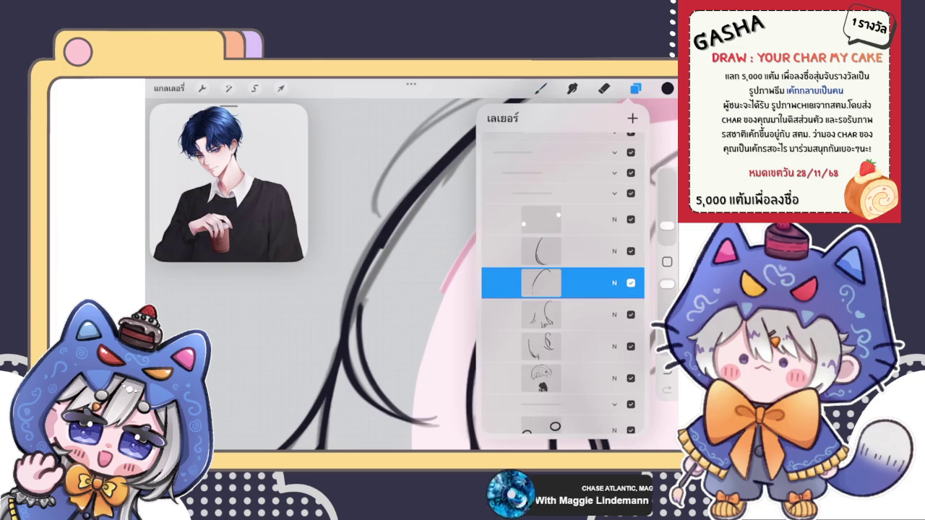
pyautogui.click(541, 283)
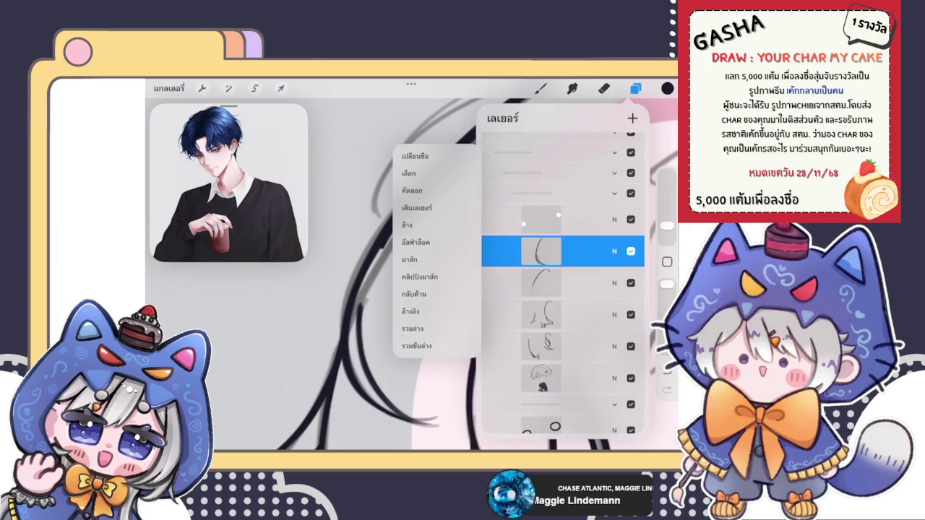
pyautogui.click(405, 347)
pyautogui.click(541, 88)
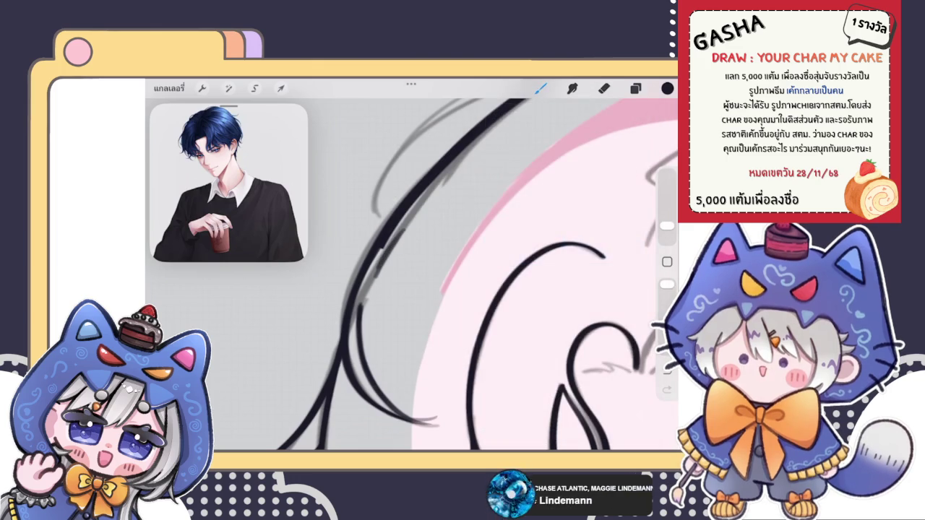
pyautogui.scroll(3, 412, 275)
pyautogui.click(605, 88)
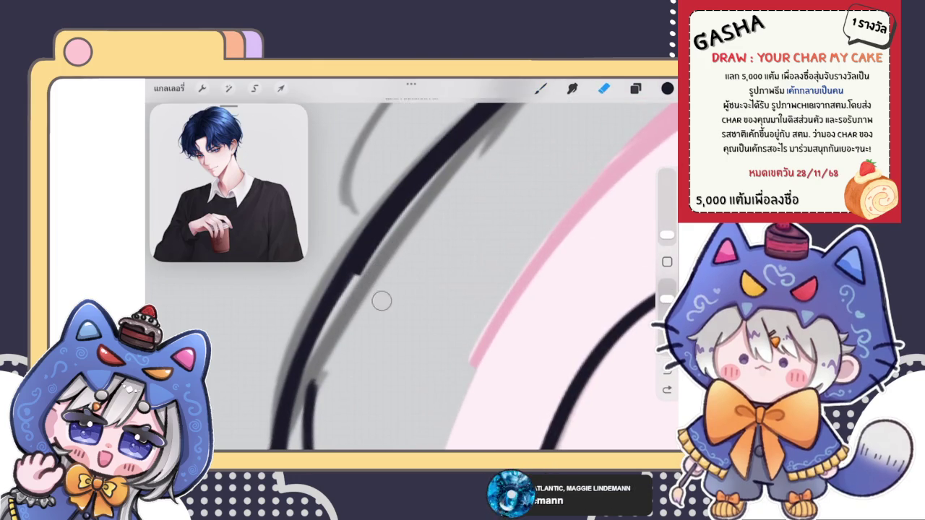
# - Lighten part of the dark stroke and draw a thick diagonal hair line
pyautogui.moveTo(355, 272)
pyautogui.mouseDown()
pyautogui.moveTo(382, 253)
pyautogui.moveTo(376, 268)
pyautogui.mouseUp()
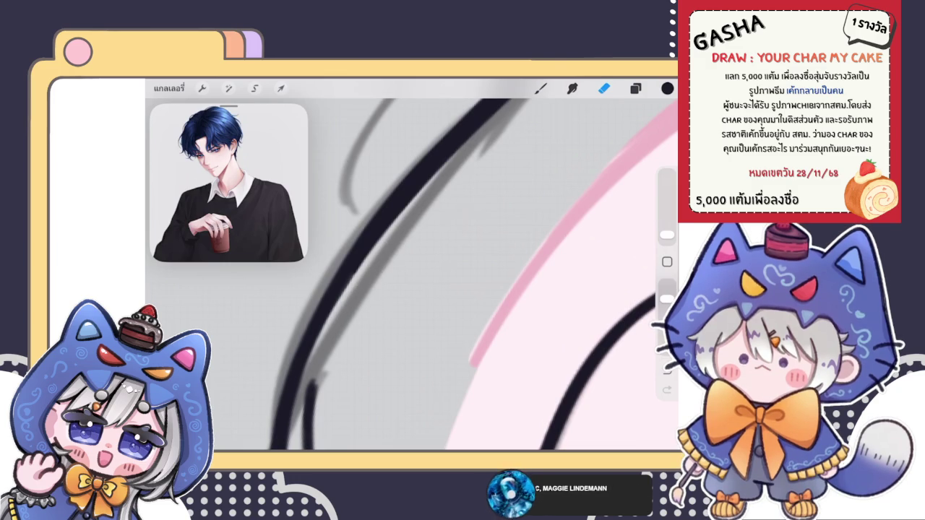
pyautogui.scroll(-2, 412, 275)
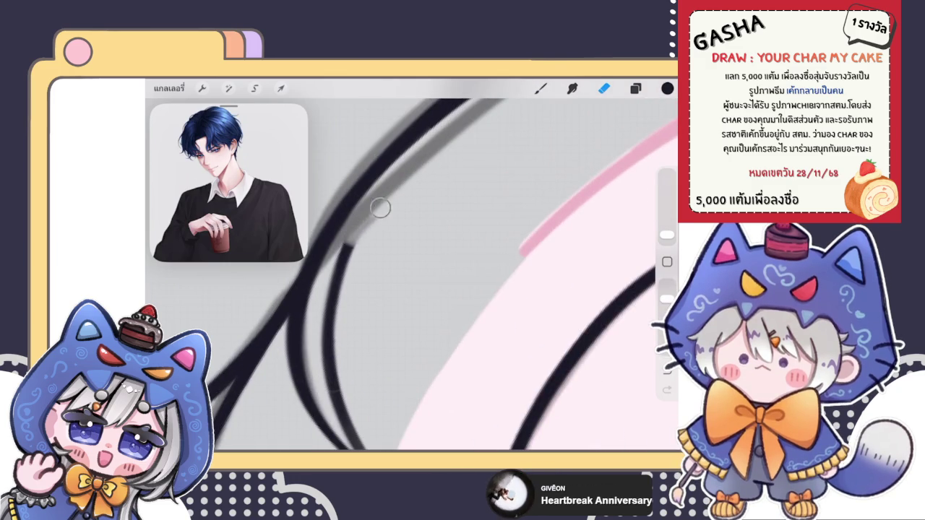
pyautogui.click(541, 87)
pyautogui.scroll(2, 412, 274)
pyautogui.moveTo(395, 217); pyautogui.dragTo(339, 293)
pyautogui.moveTo(398, 208); pyautogui.dragTo(338, 293)
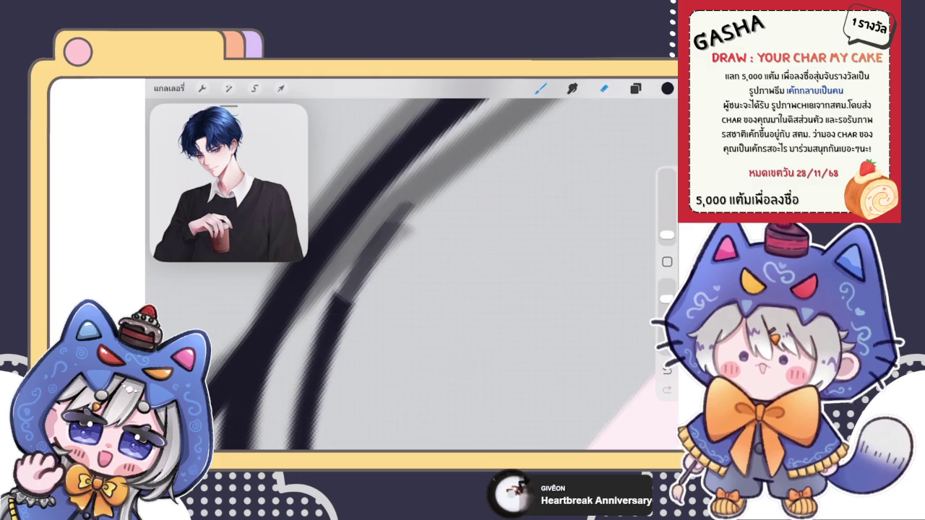
# - Ink a dark stroke over the grey hair line, then enlarge the eraser to 2%
pyautogui.moveTo(666, 227); pyautogui.dragTo(666, 240)
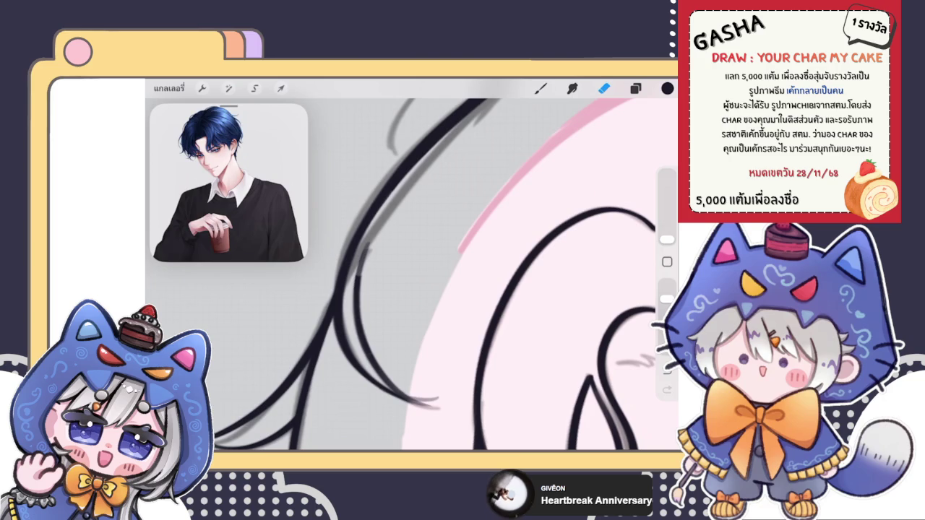
pyautogui.click(540, 88)
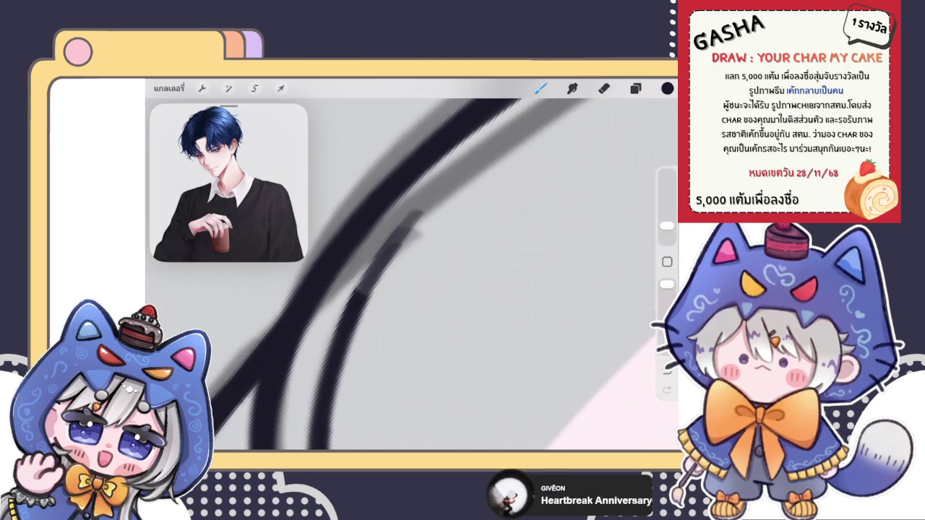
pyautogui.moveTo(354, 289); pyautogui.dragTo(432, 205)
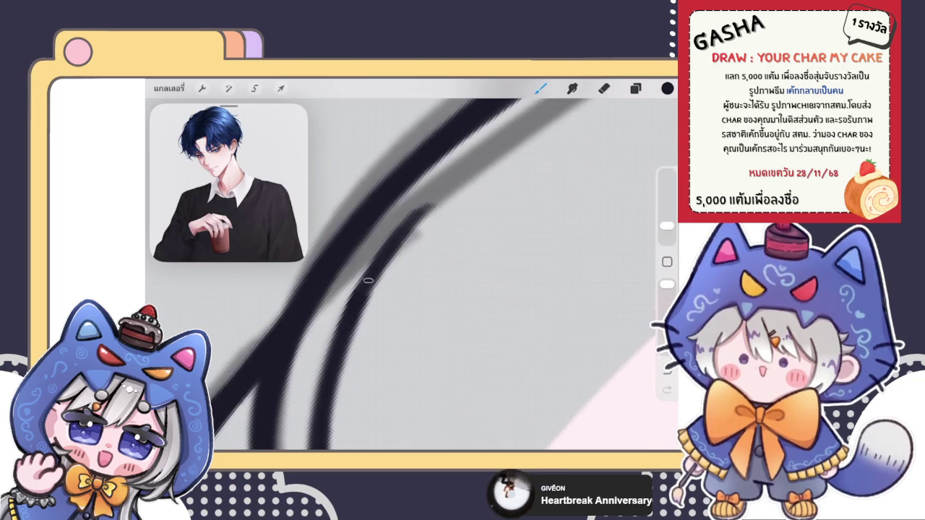
pyautogui.press('e')
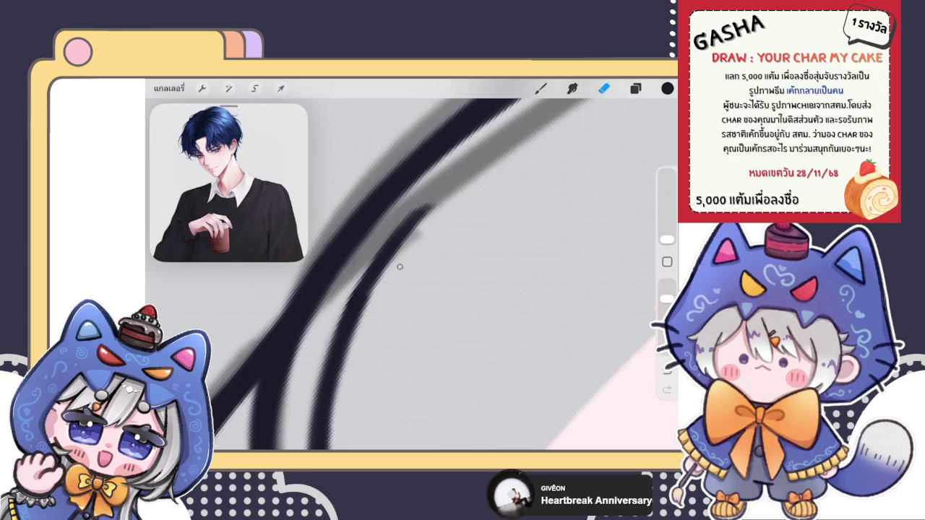
pyautogui.moveTo(667, 239); pyautogui.dragTo(667, 233)
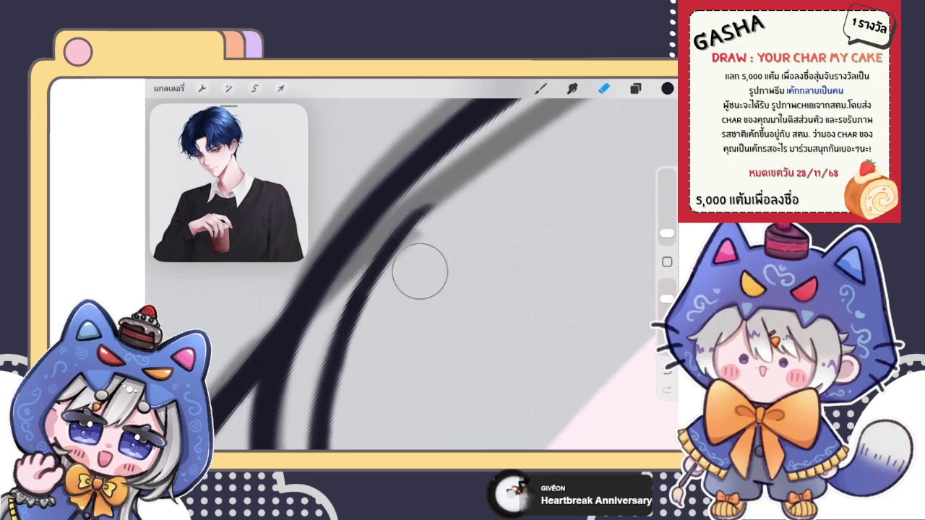
pyautogui.scroll(-10, 436, 249)
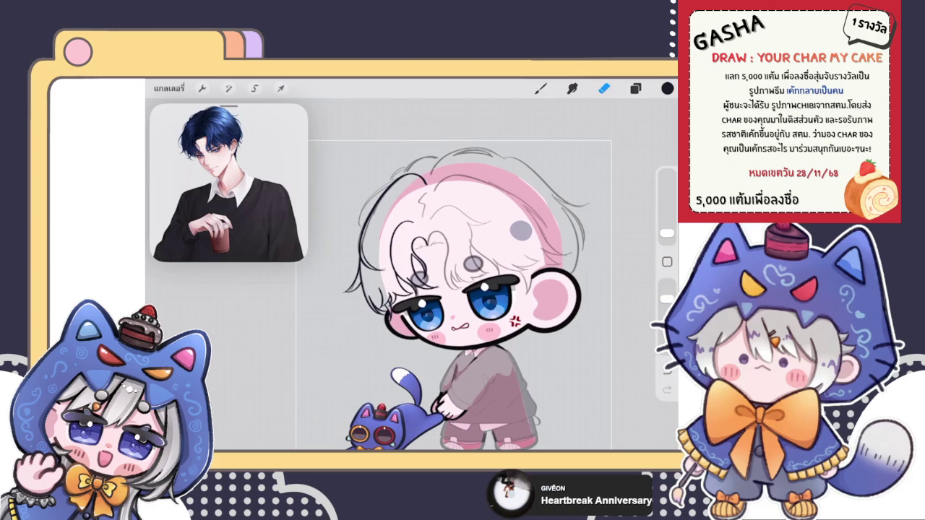
# - Switch between brush and eraser while checking the layer list
pyautogui.press('b')
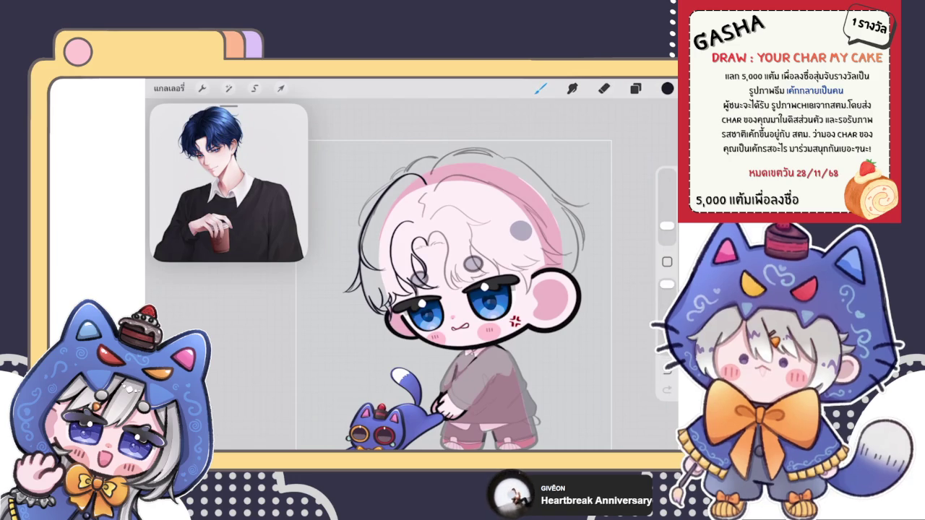
pyautogui.click(635, 89)
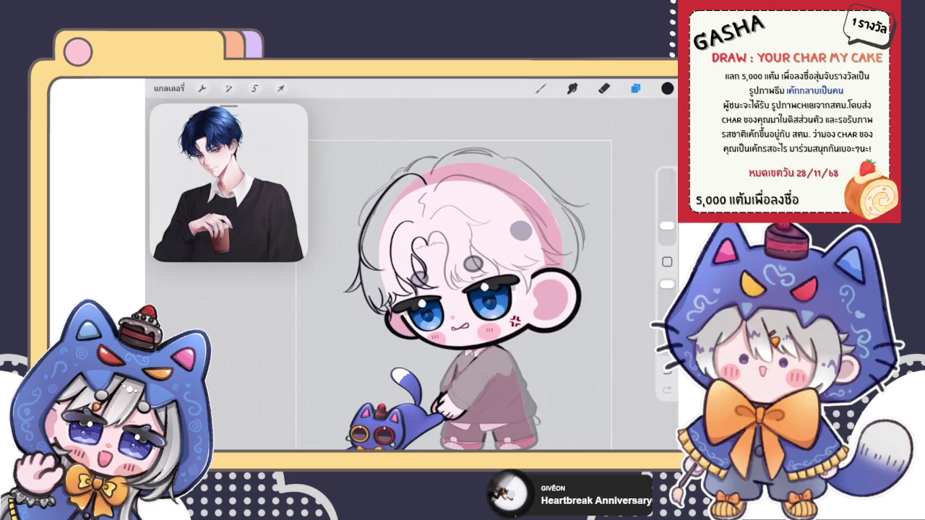
pyautogui.scroll(10, 448, 274)
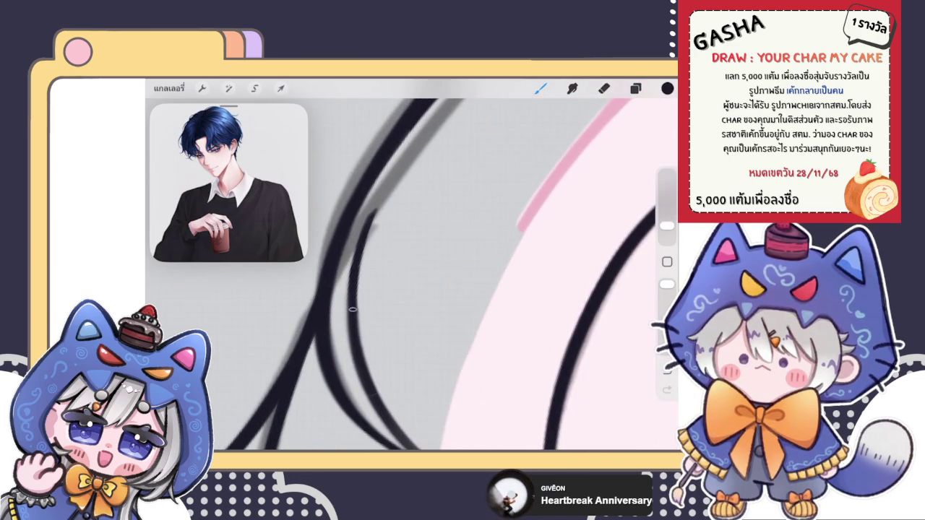
pyautogui.press('e')
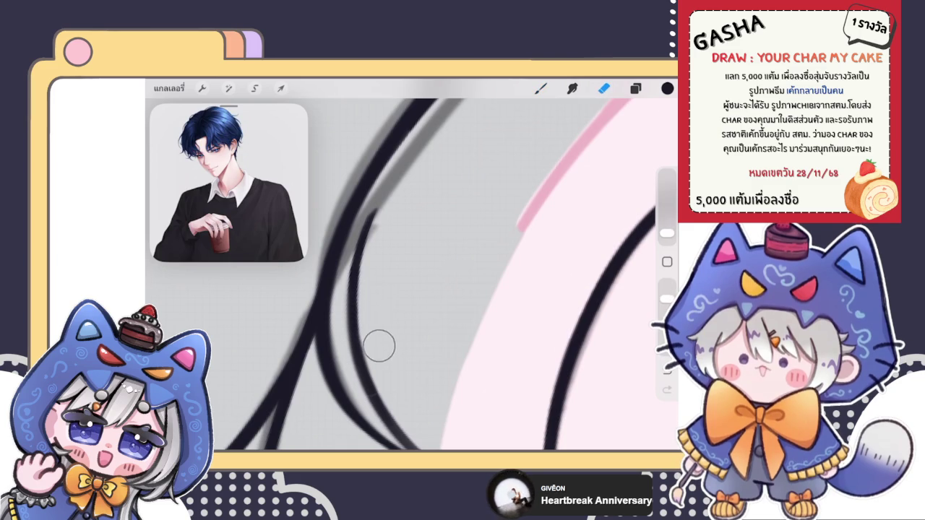
pyautogui.press('l')
pyautogui.press('l')
pyautogui.press('b')
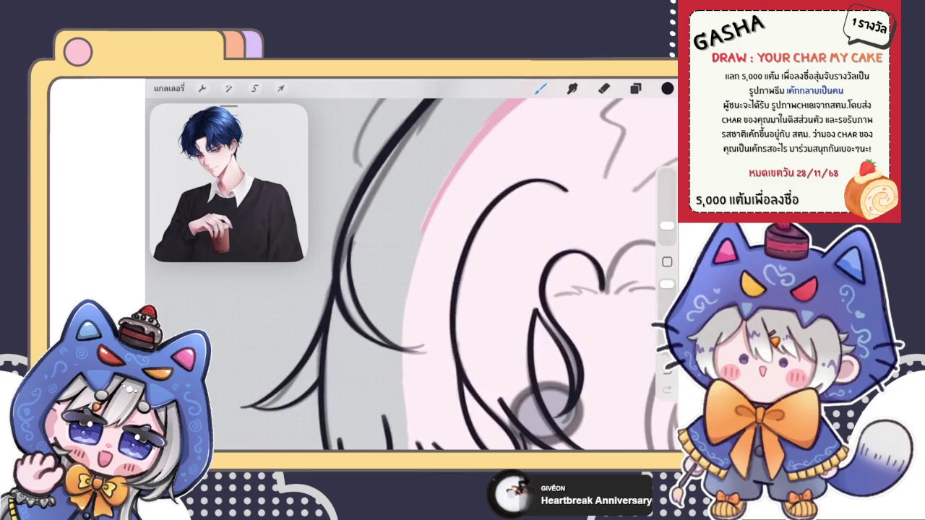
pyautogui.scroll(-5, 448, 290)
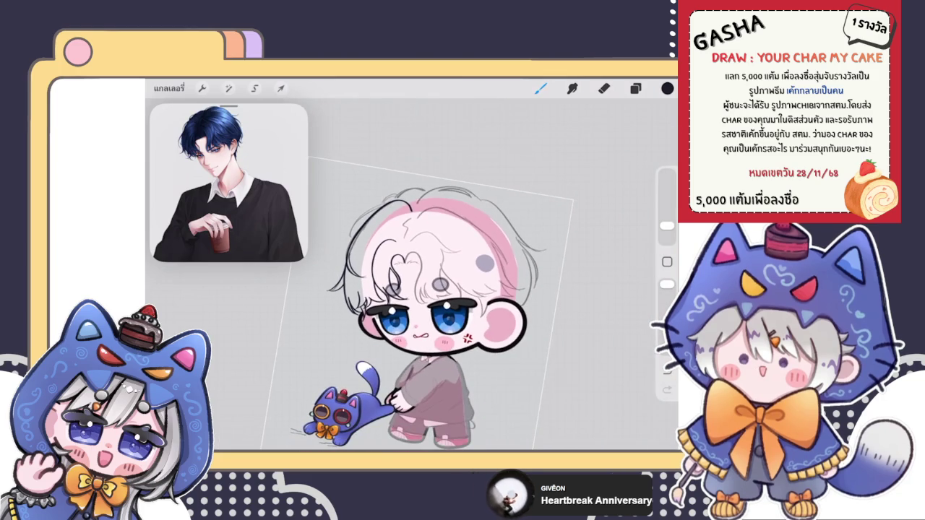
pyautogui.scroll(5, 469, 289)
pyautogui.scroll(3, 470, 290)
# - Toggle the eye and sketch layers' visibility, then add a blank layer above the line art
pyautogui.press('l')
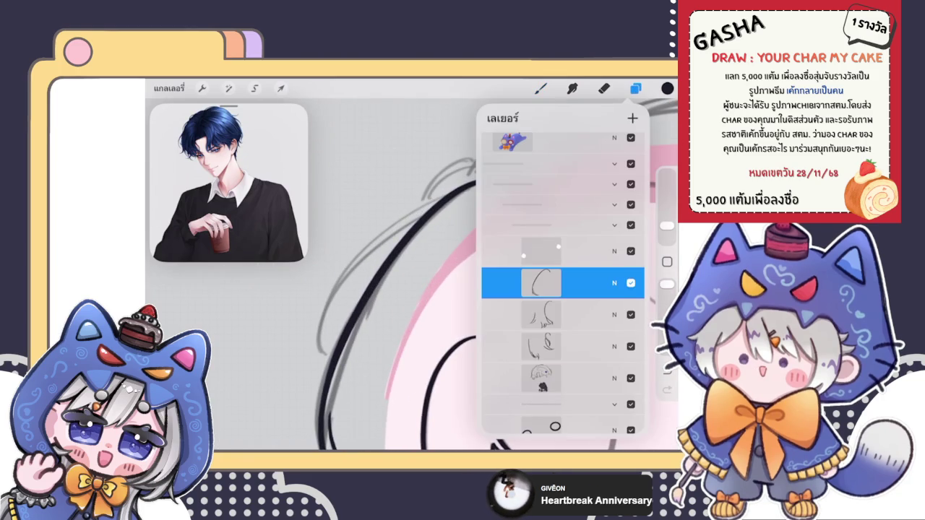
pyautogui.click(541, 282)
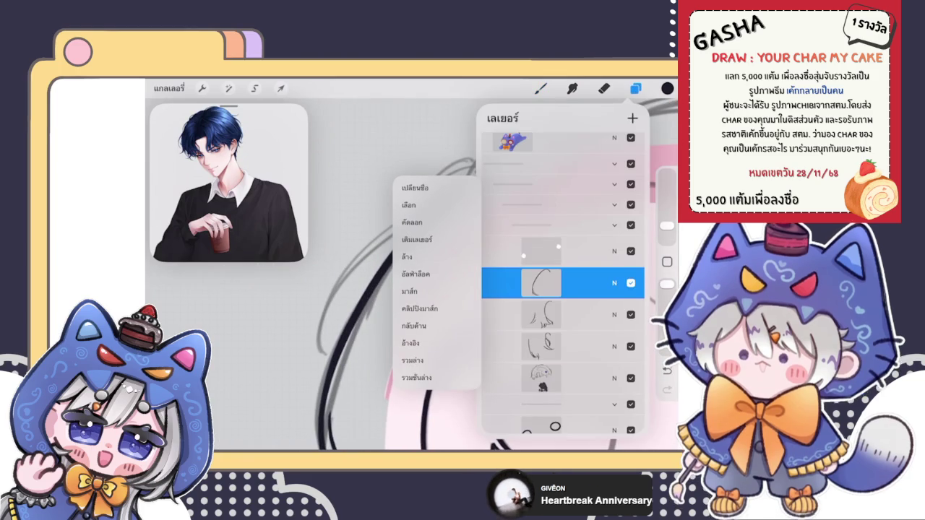
pyautogui.scroll(-3, 395, 304)
pyautogui.scroll(-3, 395, 311)
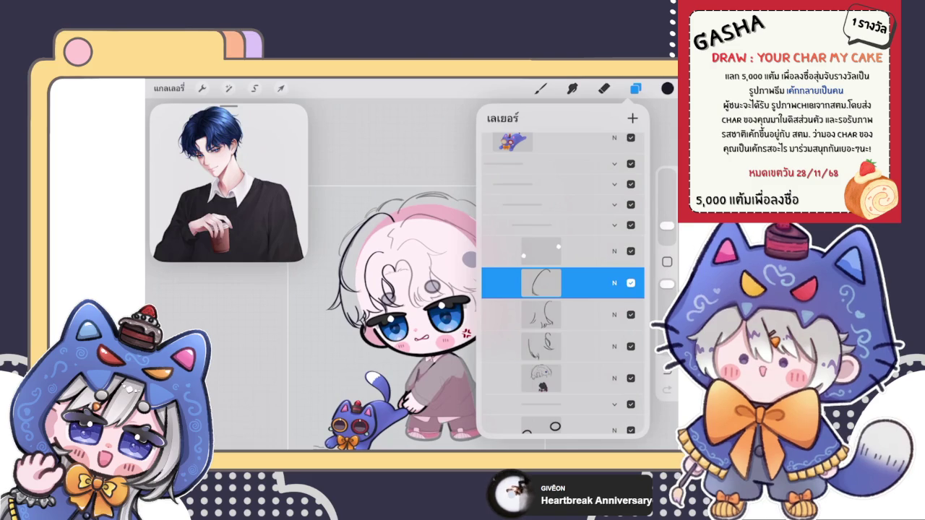
pyautogui.click(632, 314)
pyautogui.click(631, 315)
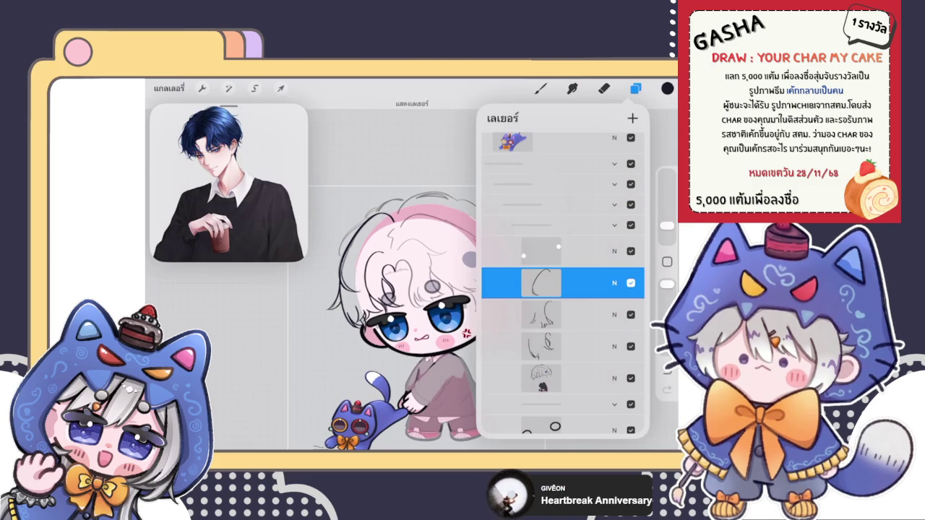
pyautogui.click(631, 347)
pyautogui.click(631, 347)
pyautogui.click(631, 346)
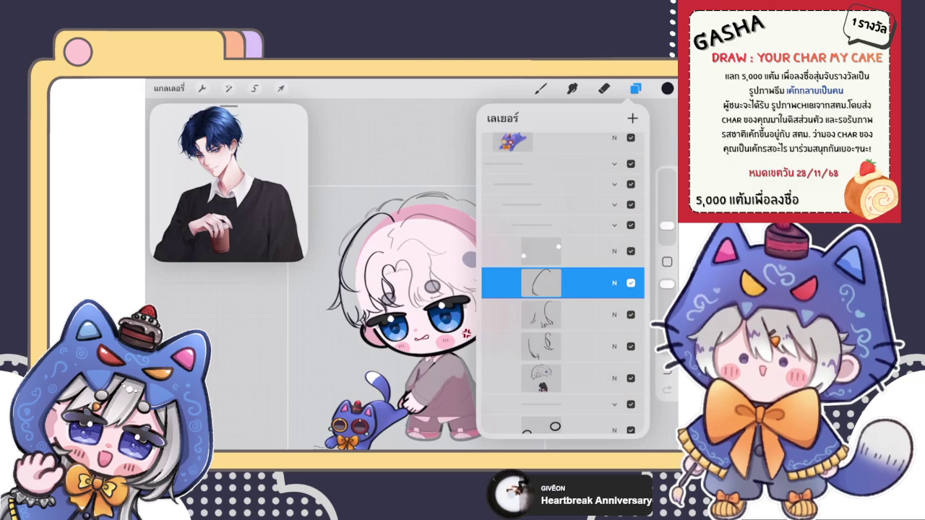
pyautogui.click(631, 282)
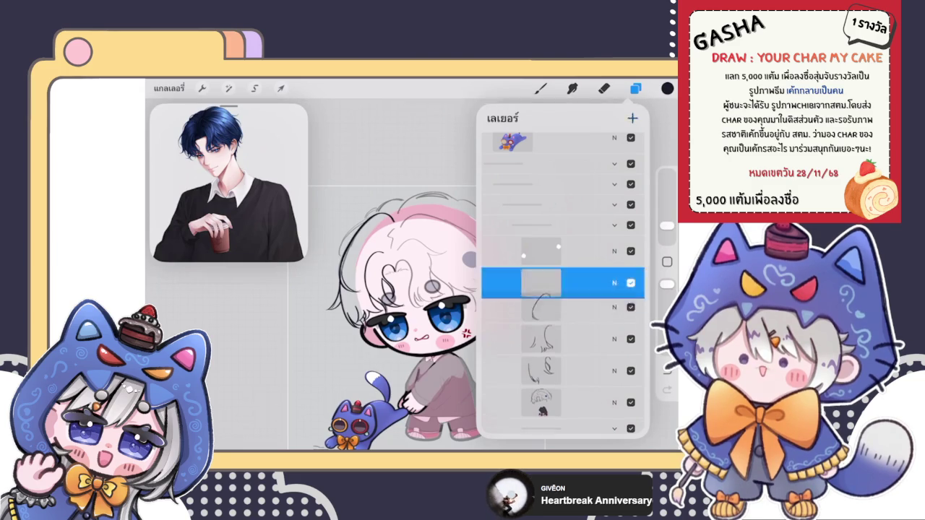
# - Close the layer list and compare the sketch lines by toggling undo and redo
pyautogui.click(541, 88)
pyautogui.scroll(5, 462, 238)
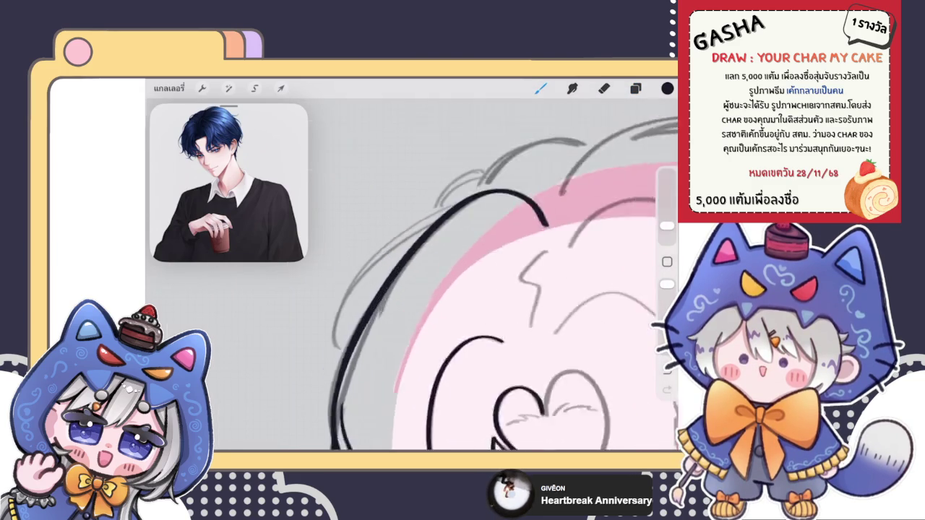
pyautogui.scroll(-3, 463, 275)
pyautogui.hotkey('ctrl', 'z')
pyautogui.hotkey('ctrl', 'shift', 'z')
pyautogui.hotkey('ctrl', 'z')
pyautogui.hotkey('ctrl', 'shift', 'z')
pyautogui.hotkey('ctrl', 'z')
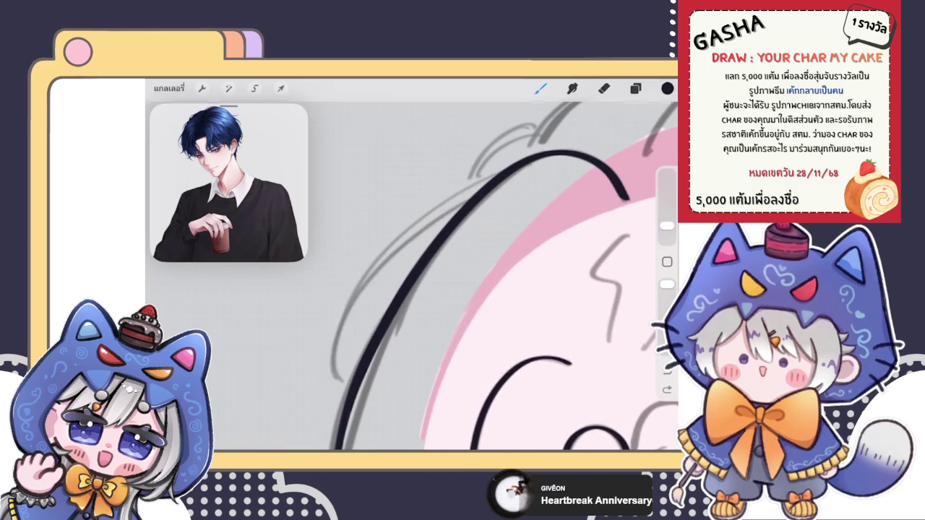
pyautogui.scroll(-2, 463, 275)
# - Ink a black stroke along the chibi's left hair curve, checking it with undo and redo
pyautogui.moveTo(499, 177); pyautogui.dragTo(329, 383)
pyautogui.hotkey('ctrl', 'z')
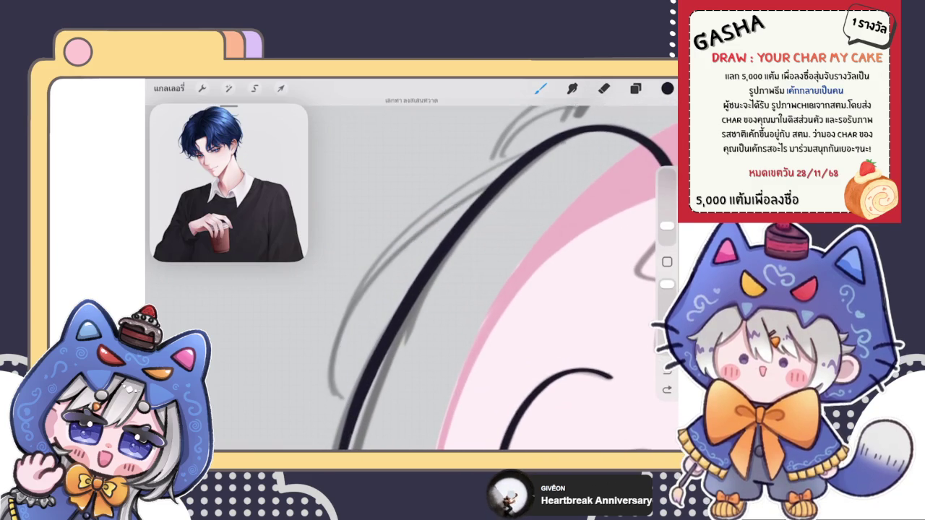
pyautogui.hotkey('ctrl', 'shift', 'z')
pyautogui.scroll(-2, 412, 275)
pyautogui.hotkey('ctrl', 'z')
pyautogui.hotkey('ctrl', 'shift', 'z')
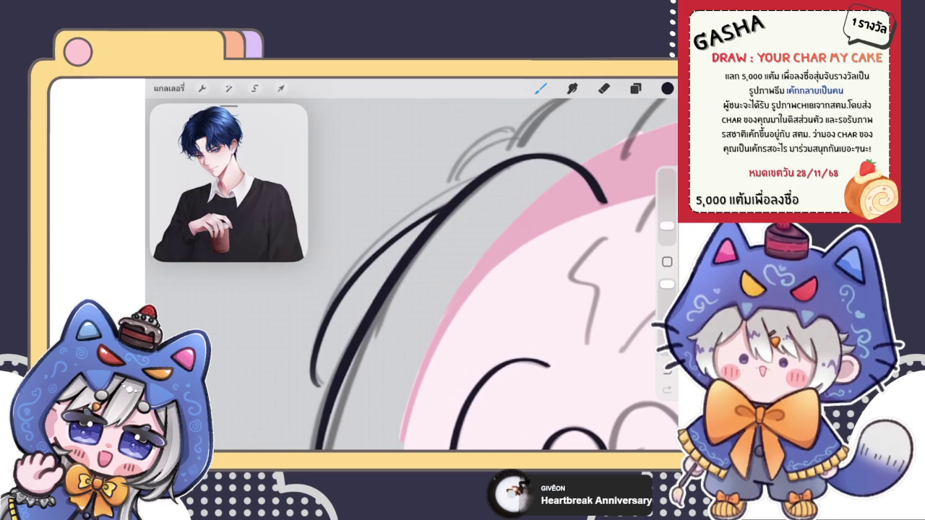
pyautogui.scroll(2, 412, 274)
pyautogui.scroll(2, 412, 274)
pyautogui.scroll(2, 412, 275)
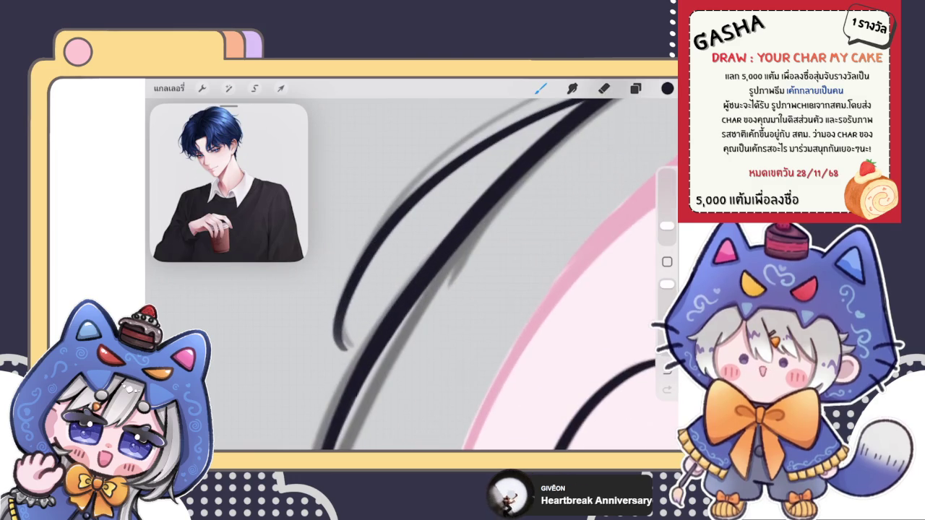
pyautogui.scroll(-3, 434, 274)
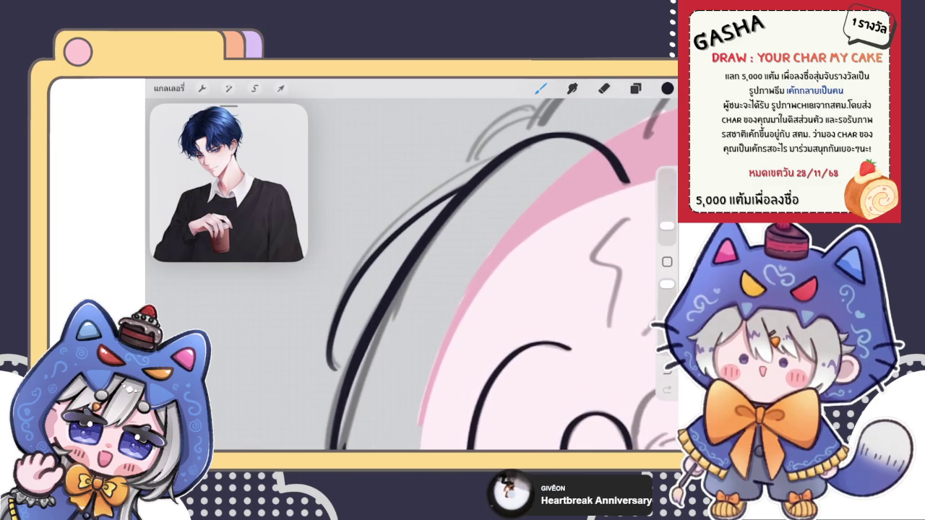
# - Warp the hair strokes: top-right corner outward, bottom-left corner up, curve slightly bent, then commit
pyautogui.click(281, 88)
pyautogui.moveTo(492, 170); pyautogui.dragTo(503, 162)
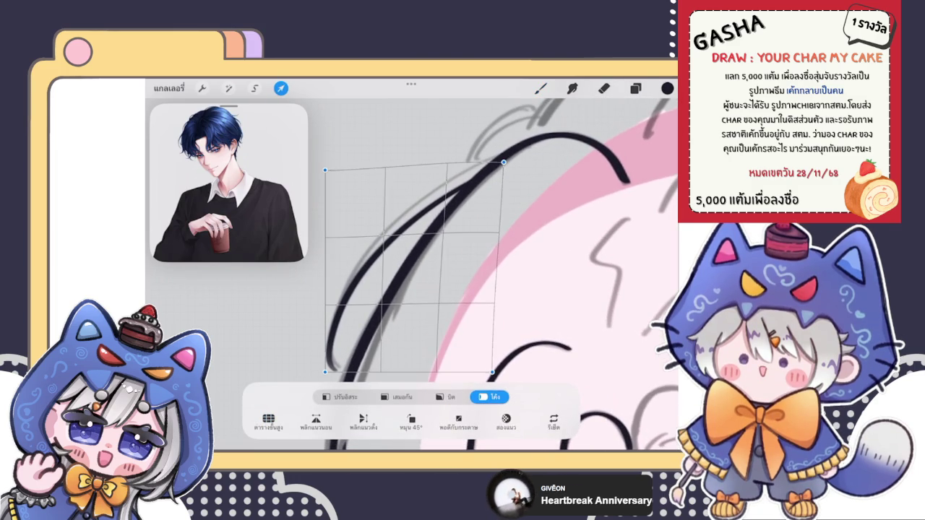
pyautogui.moveTo(326, 372); pyautogui.dragTo(327, 366)
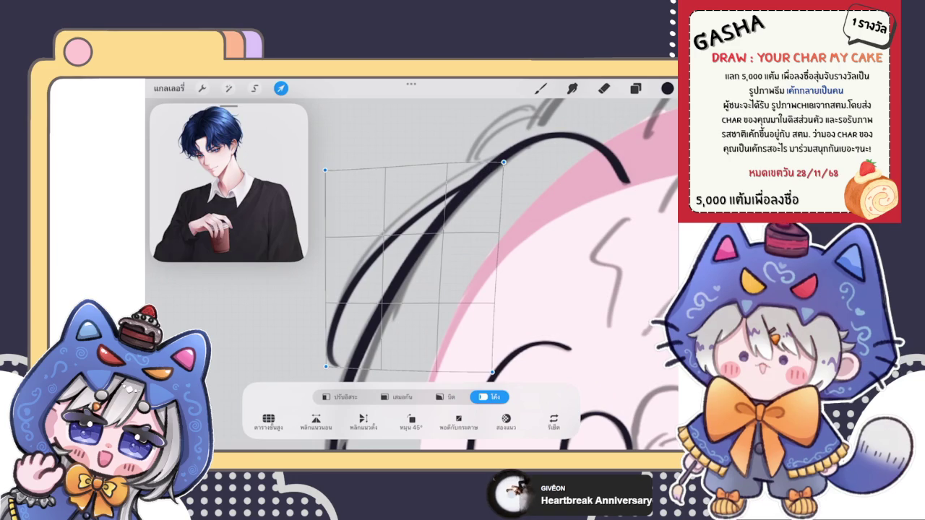
pyautogui.moveTo(361, 275); pyautogui.dragTo(365, 279)
pyautogui.click(540, 89)
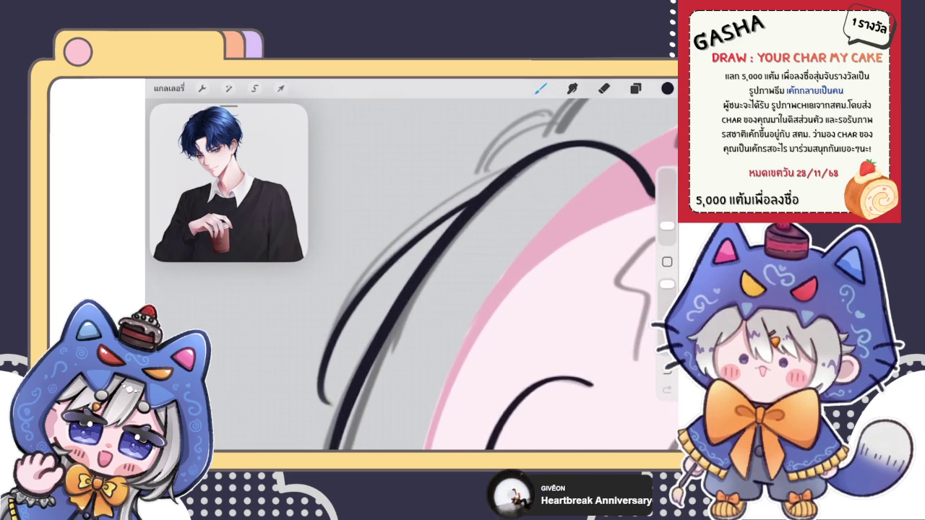
pyautogui.moveTo(470, 290); pyautogui.dragTo(463, 318)
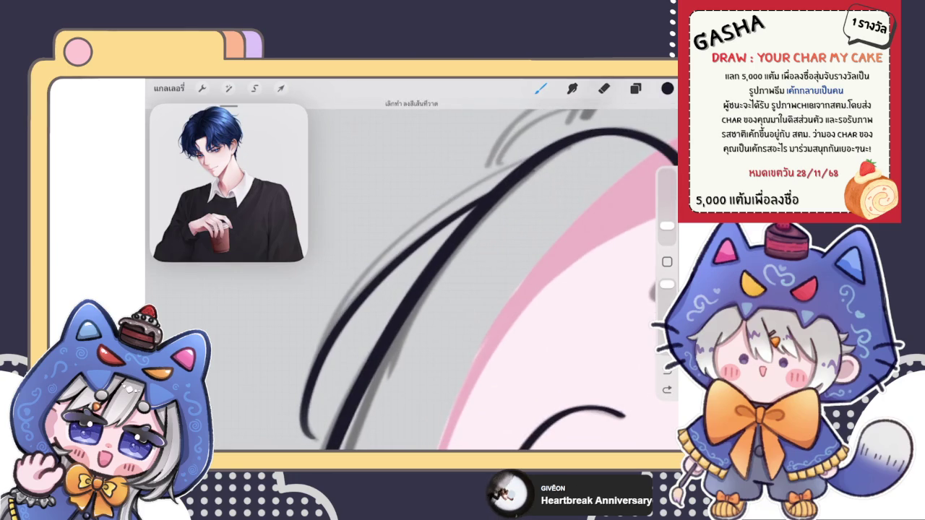
pyautogui.scroll(-3, 412, 274)
pyautogui.scroll(2, 412, 275)
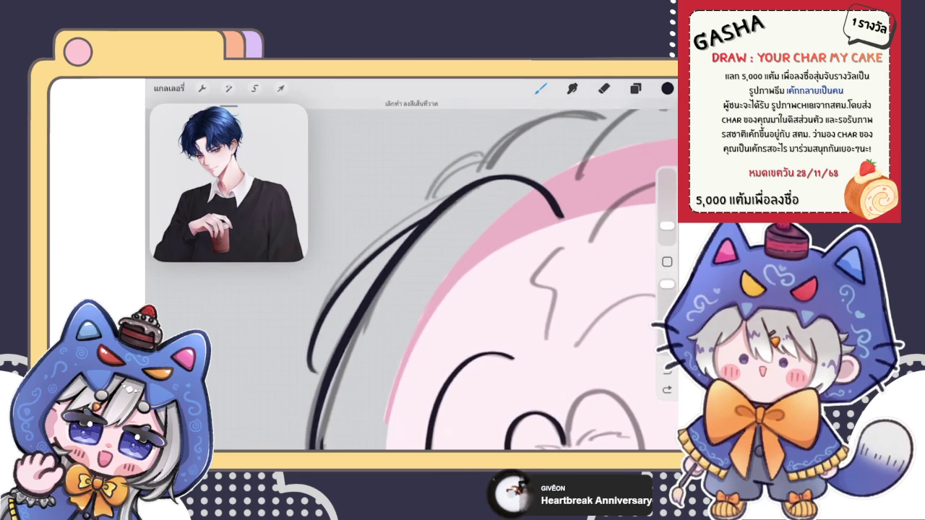